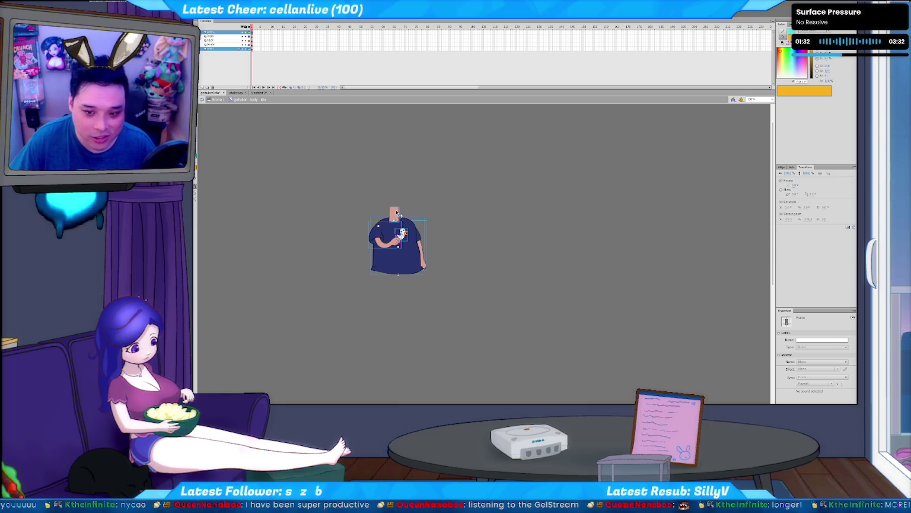
Step: From Scene 1, enter gelfuber > body and select its second layer
left_click(218, 100)
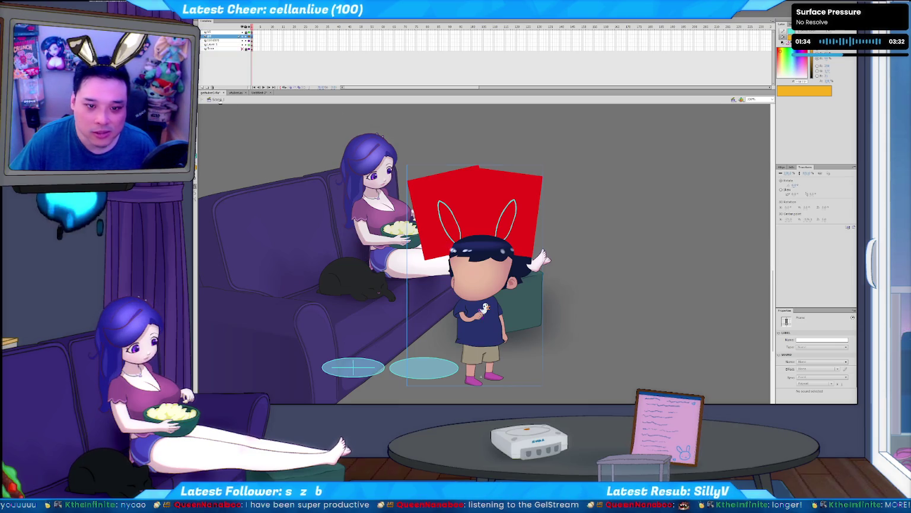
double_click(483, 331)
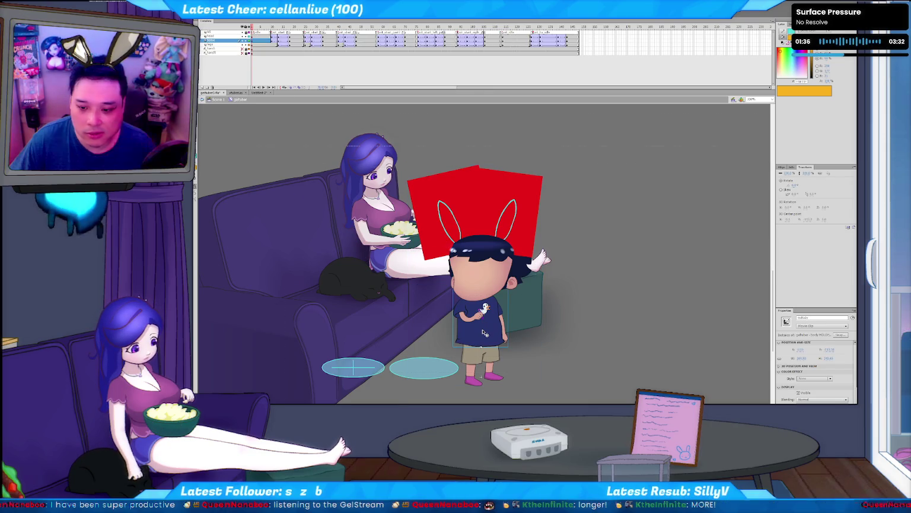
double_click(482, 332)
left_click(483, 332)
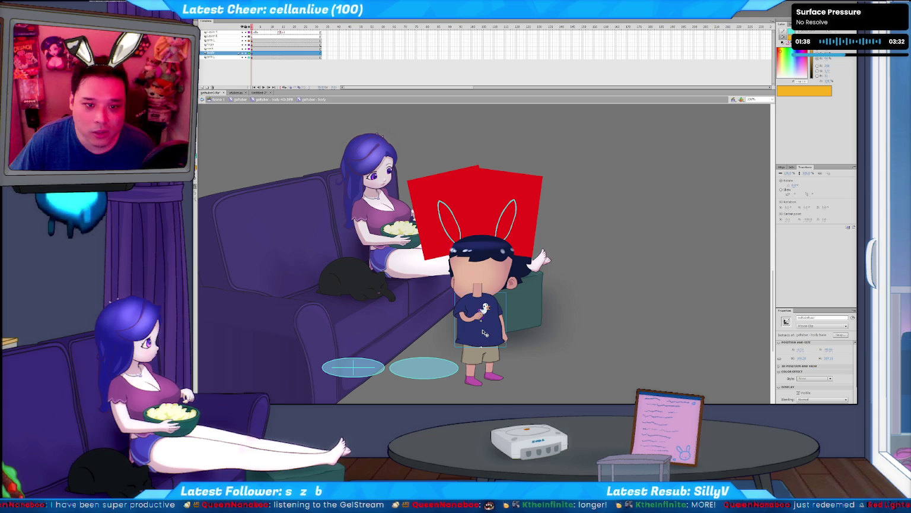
left_click(270, 64)
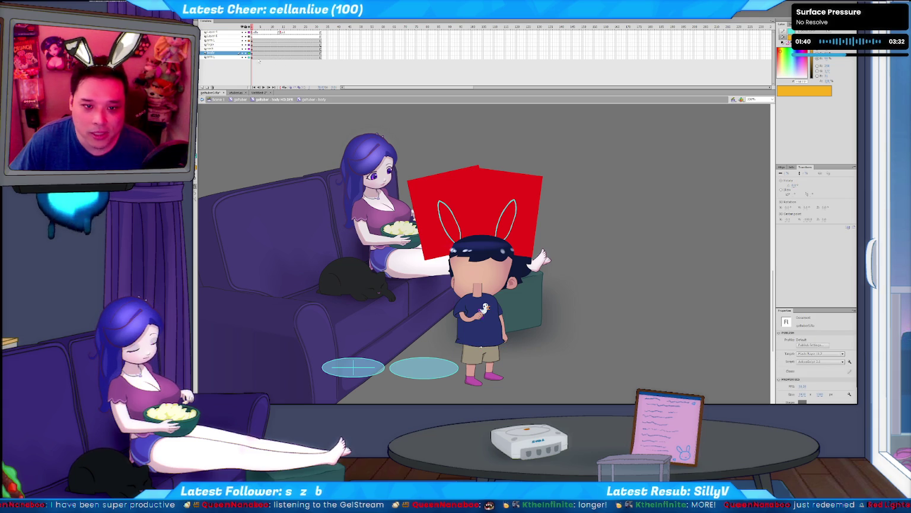
left_click(222, 36)
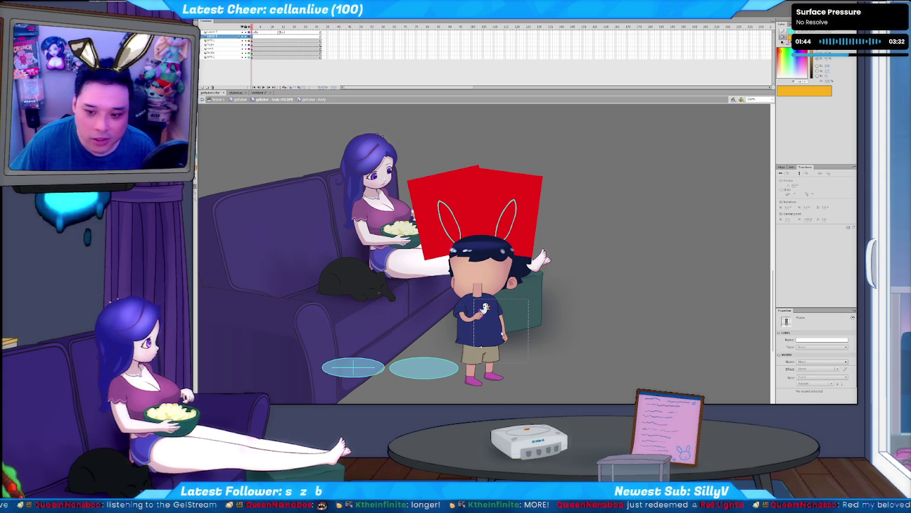
Step: Paste the shirt body copy and nudge it into line over the original
key("ctrl+v")
key("ctrl+=")
key("shift+Up")
key("shift+Left")
key("shift+Up")
key("shift+Left")
key("Left")
key("Left")
key("Left")
key("Left")
key("Left")
key("Left")
key("Left")
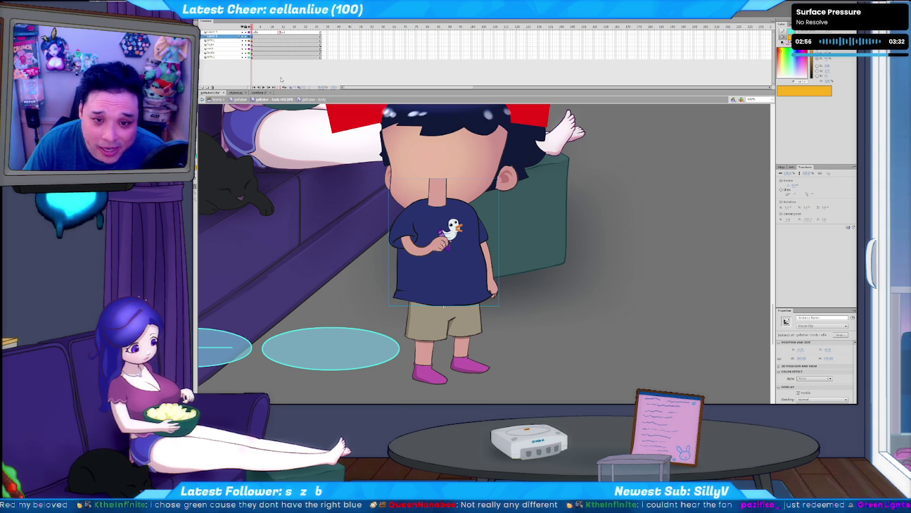
left_click(291, 76)
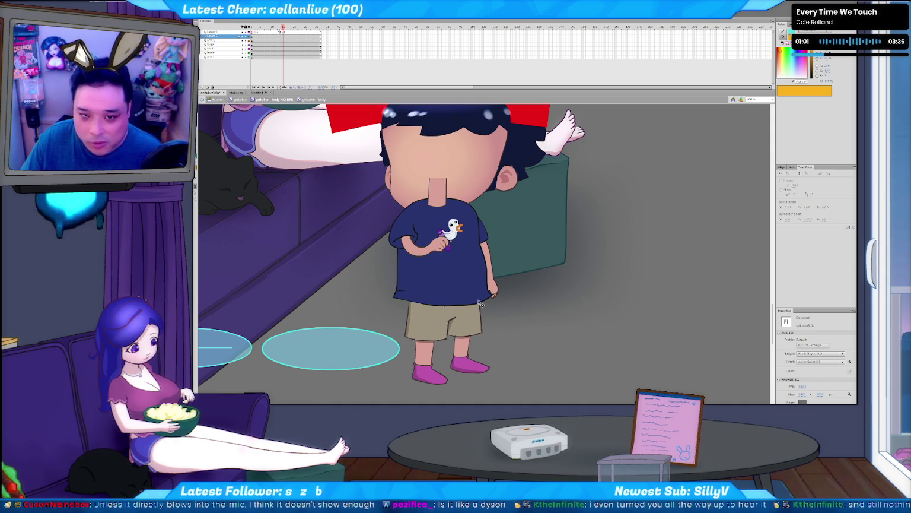
key("comma")
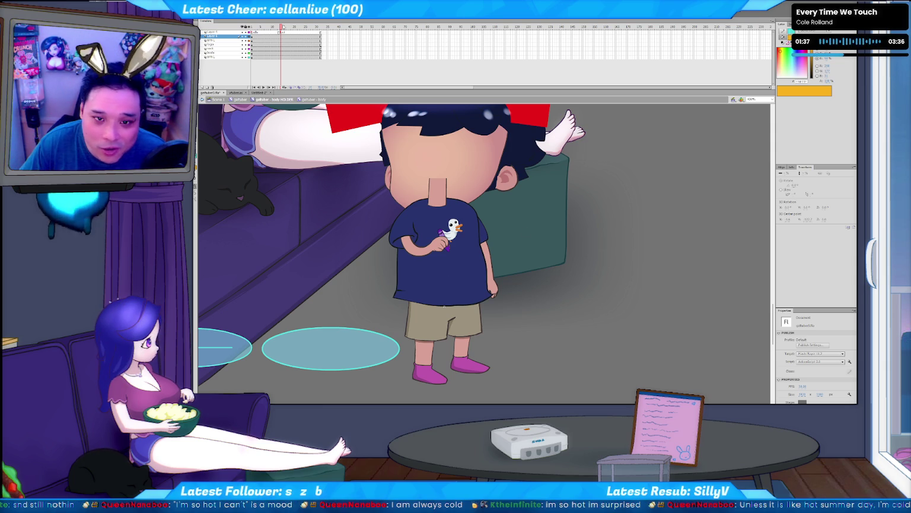
key("comma")
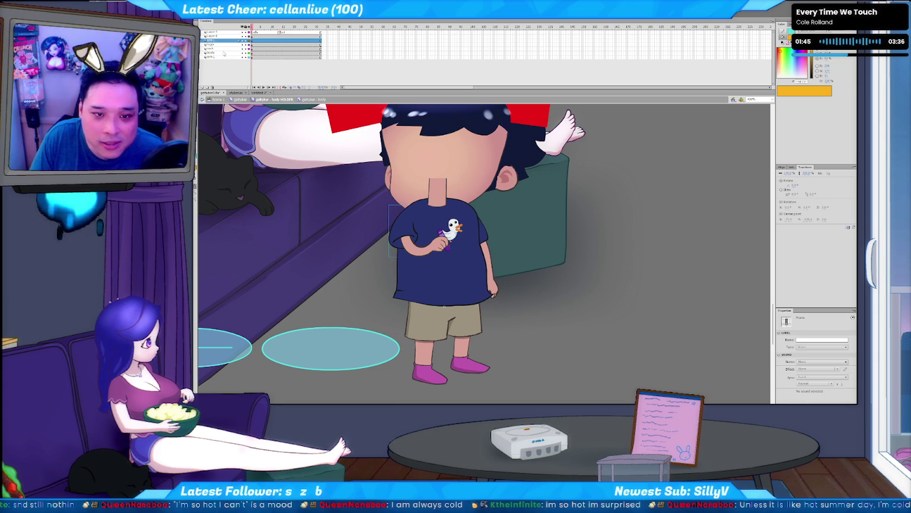
left_click(212, 88)
Step: Delete the remaining extra layer and rename the second layer 'body'
left_click(213, 87)
double_click(211, 36)
type("body")
key("Return")
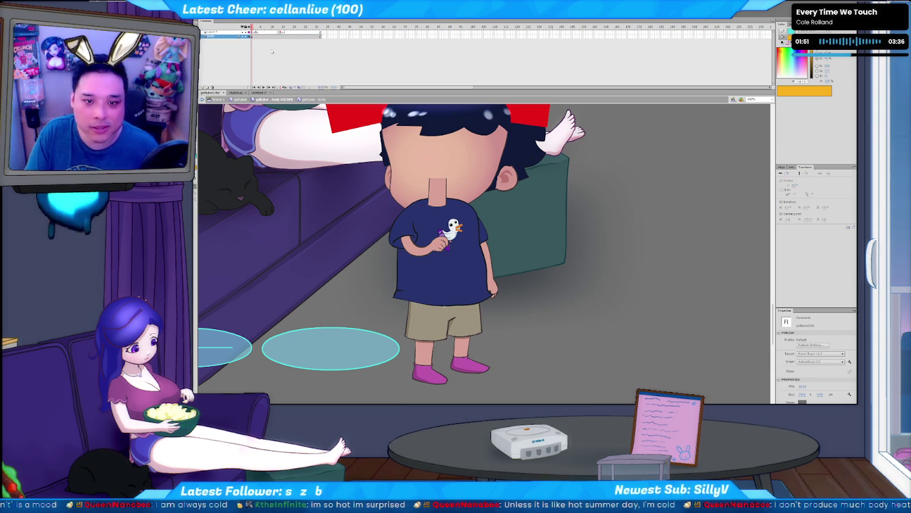
Step: Go up to the character symbol and select the body instance for duplicating
left_click(471, 280)
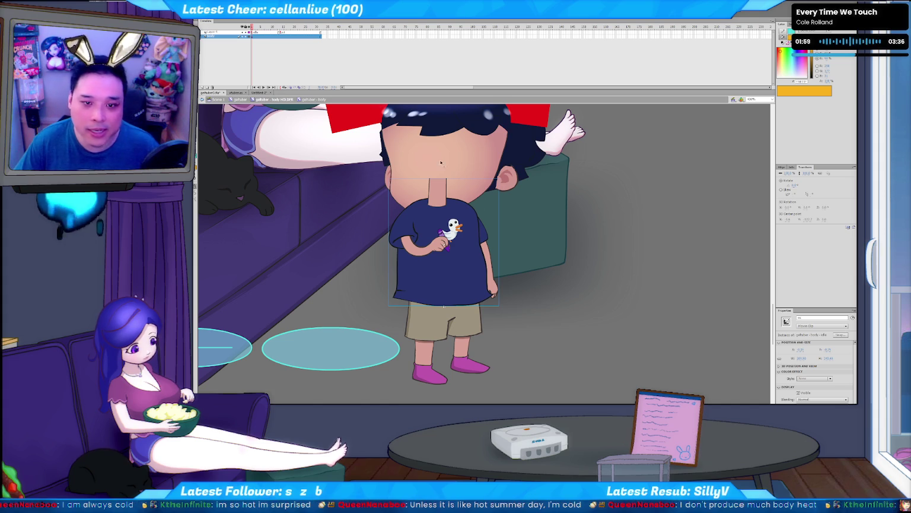
left_click(284, 68)
left_click(283, 100)
left_click(457, 265)
double_click(436, 243)
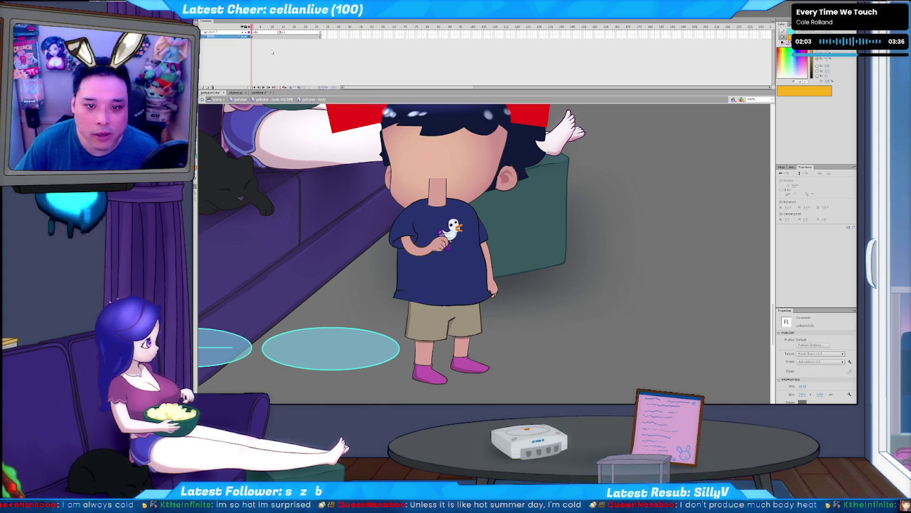
left_click(436, 243)
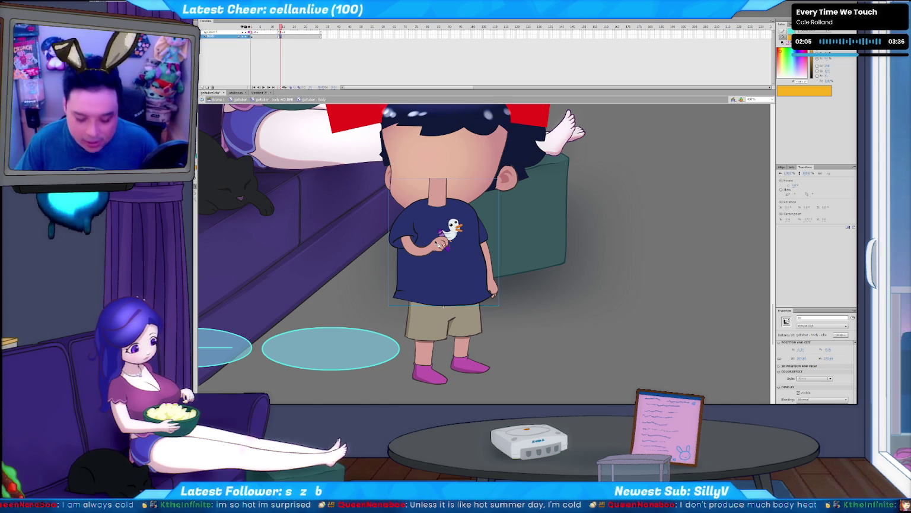
Step: Name the duplicate 'gelfuber - body - sit_start' and open it for editing
key("BackSpace")
key("BackSpace")
key("BackSpace")
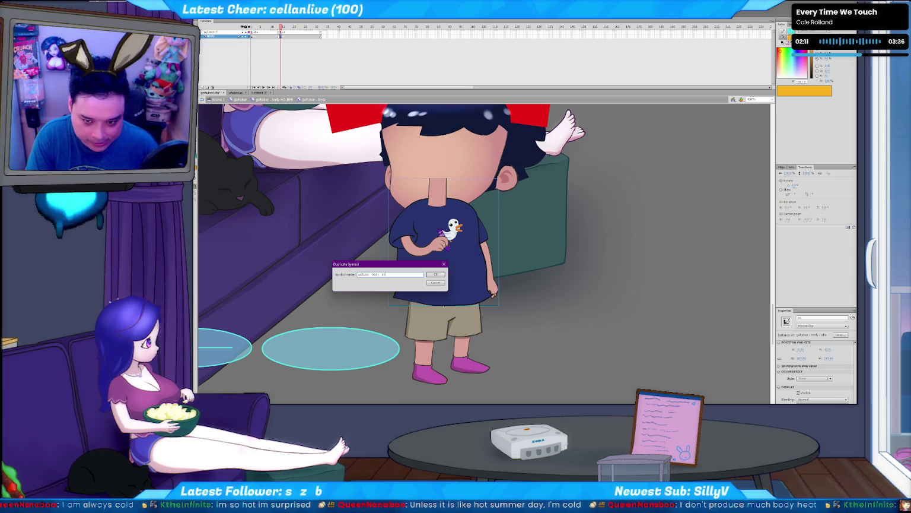
type("_start")
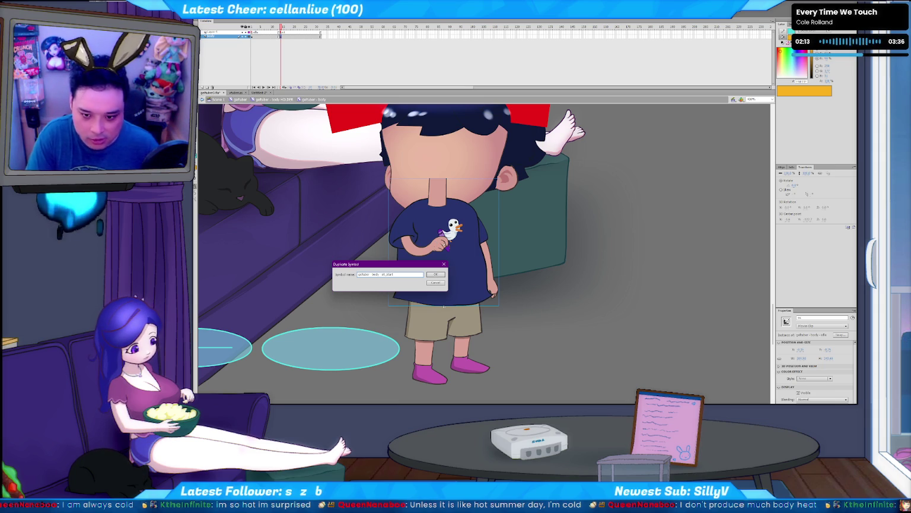
key("Return")
double_click(457, 260)
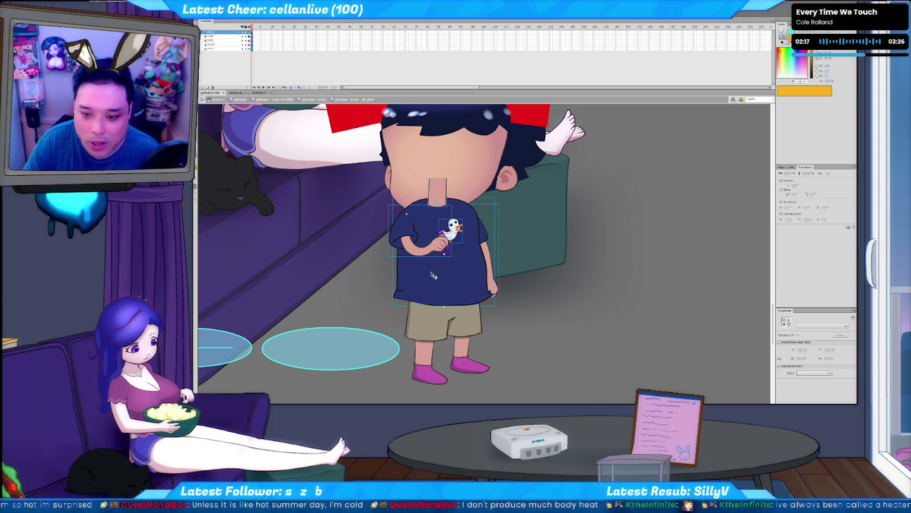
key("ctrl+=")
Step: Select the shirt body movie clip on the stage
left_click(526, 374)
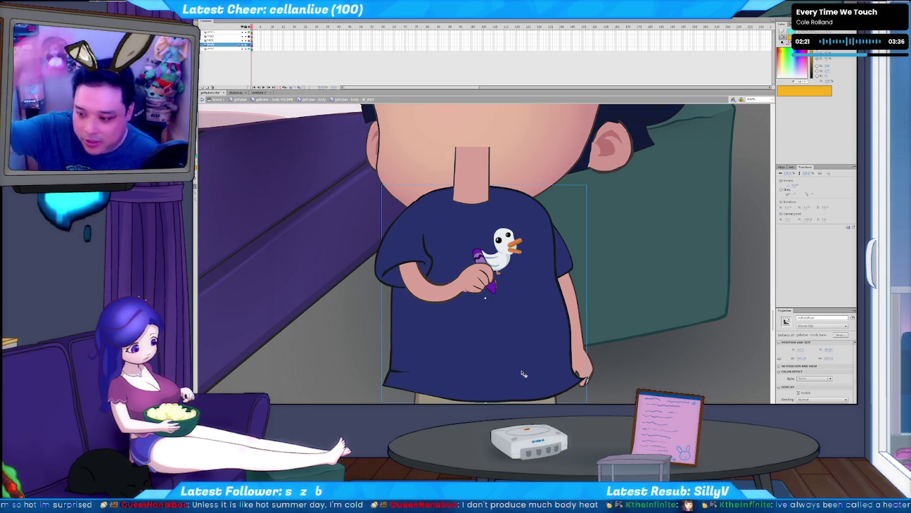
left_click(274, 66)
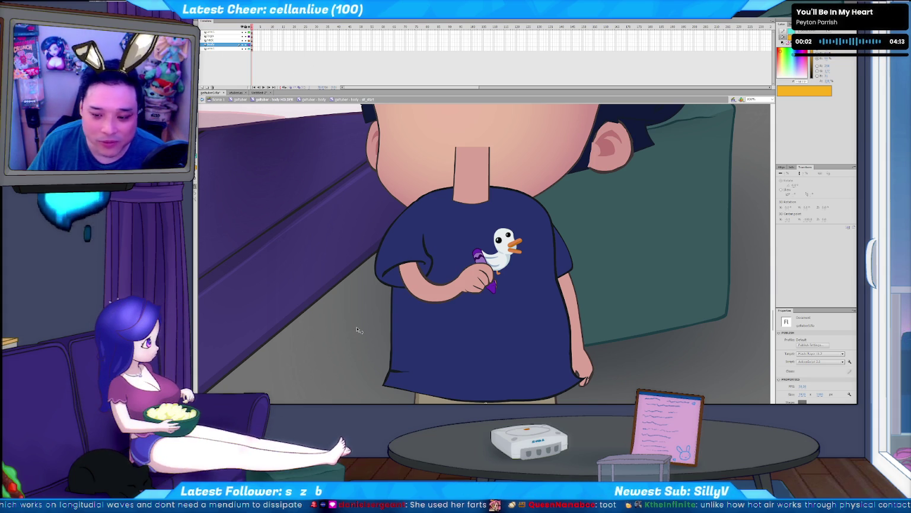
left_click(391, 378)
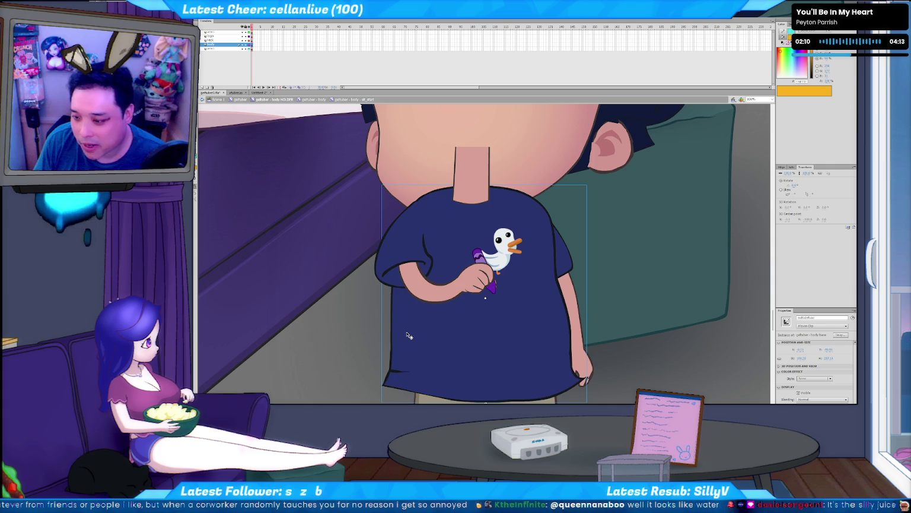
Step: Drag the navy shirt body clip off the torso to see behind it
left_click_drag(273, 289, 211, 256)
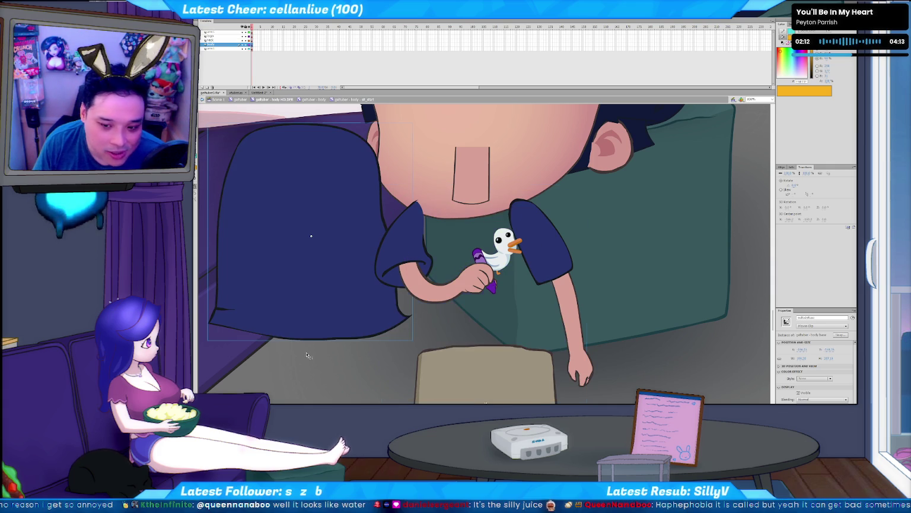
key("ctrl+z")
left_click_drag(407, 348, 299, 370)
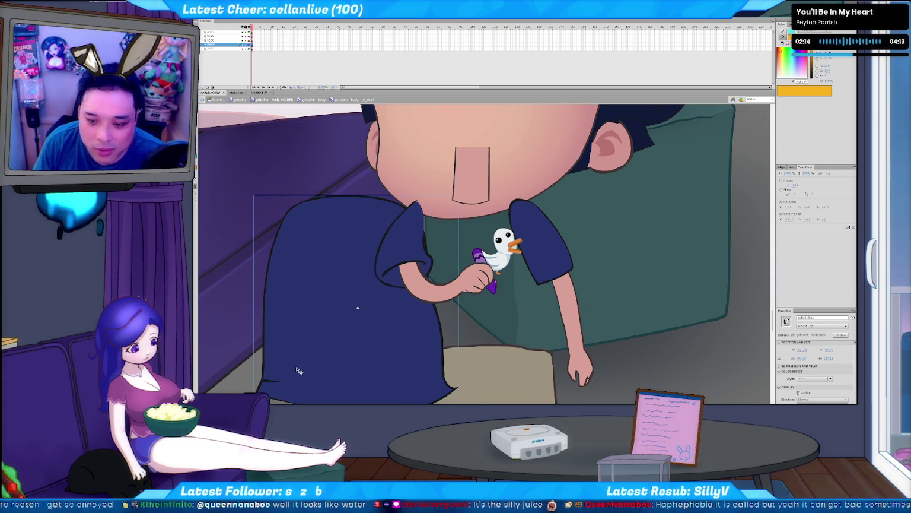
key("ctrl+z")
left_click_drag(460, 346, 348, 364)
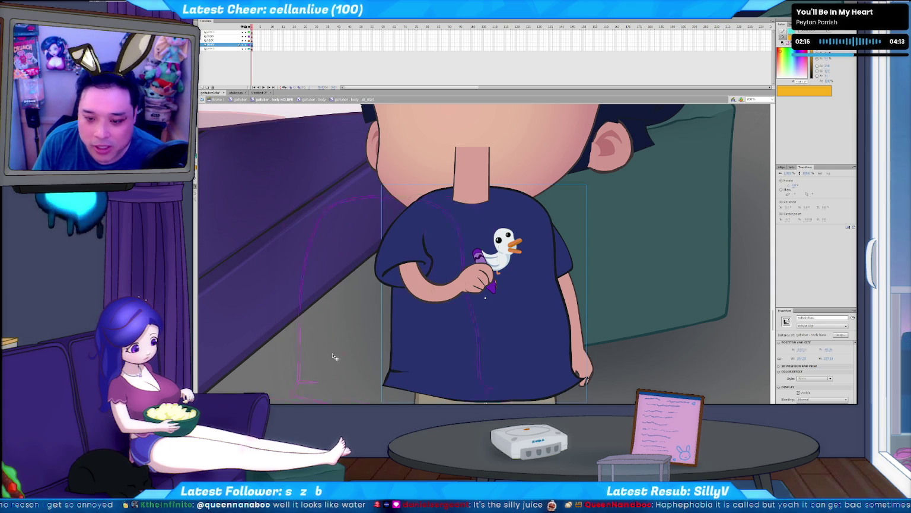
key("ctrl+z")
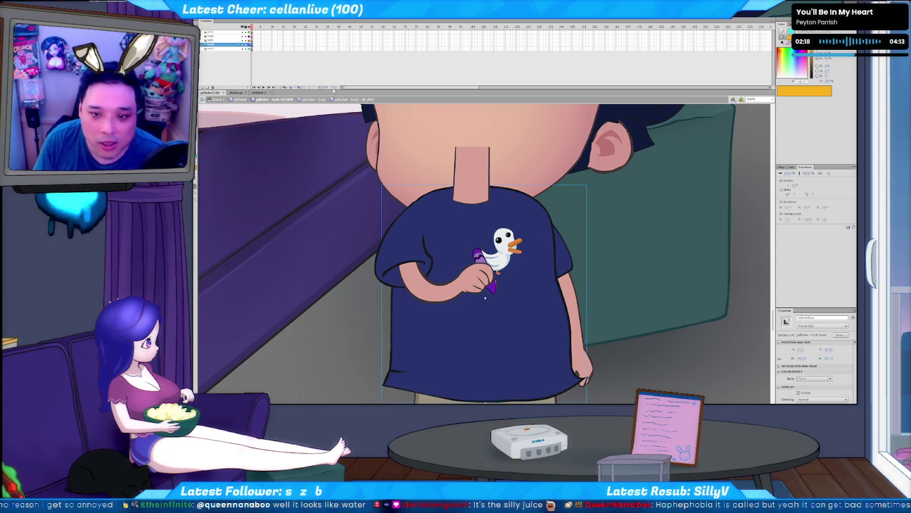
left_click_drag(268, 34, 287, 58)
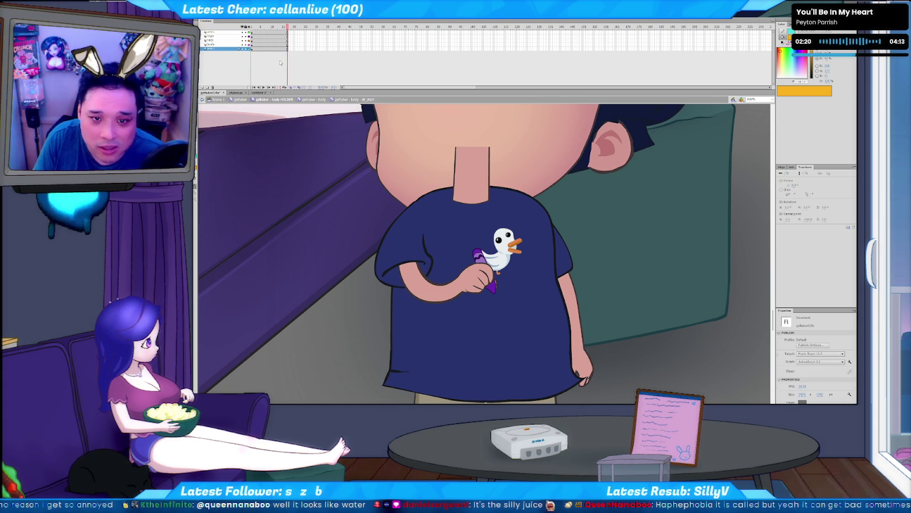
Step: On frame 1, hide the arms and duck layer to show the plain shirt back
left_click(281, 65)
left_click(253, 50)
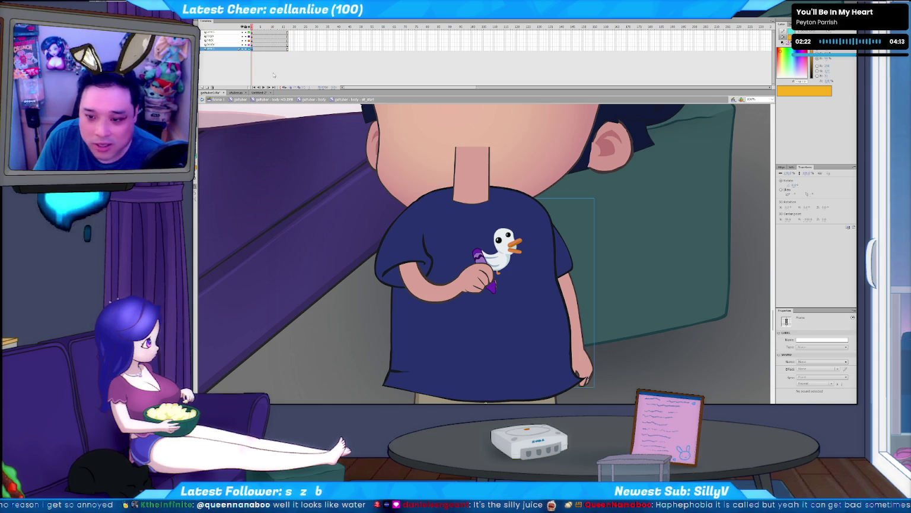
left_click(485, 298)
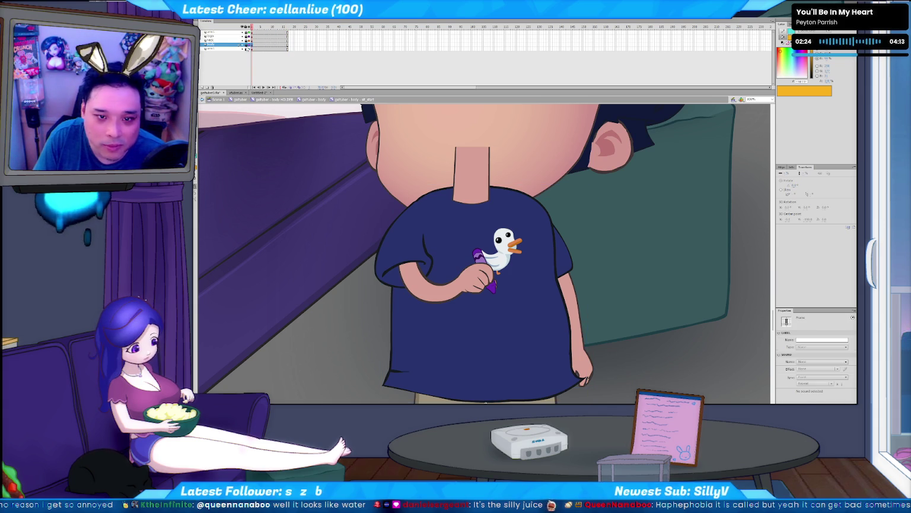
left_click(486, 298)
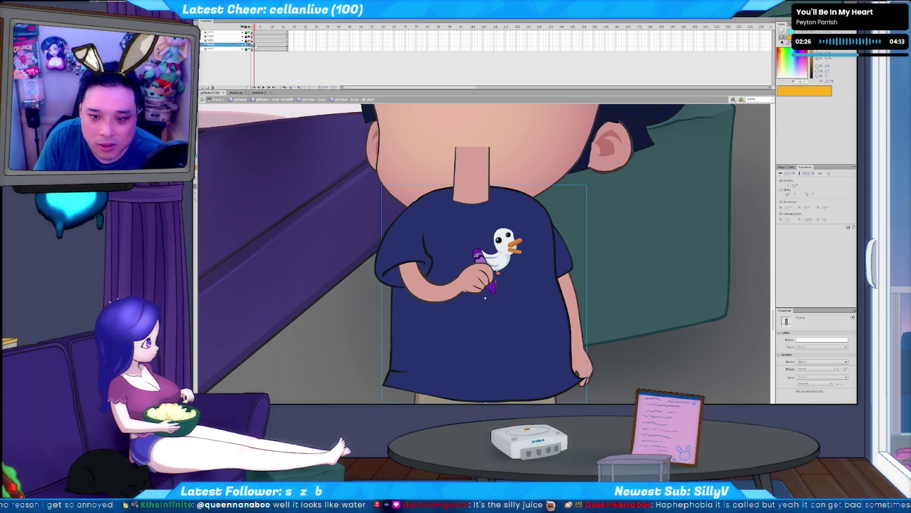
left_click(431, 351)
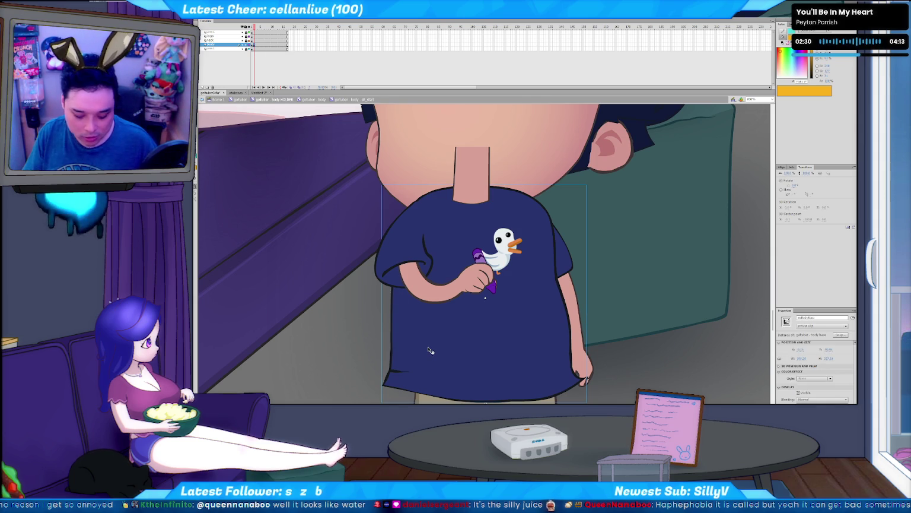
left_click(248, 49)
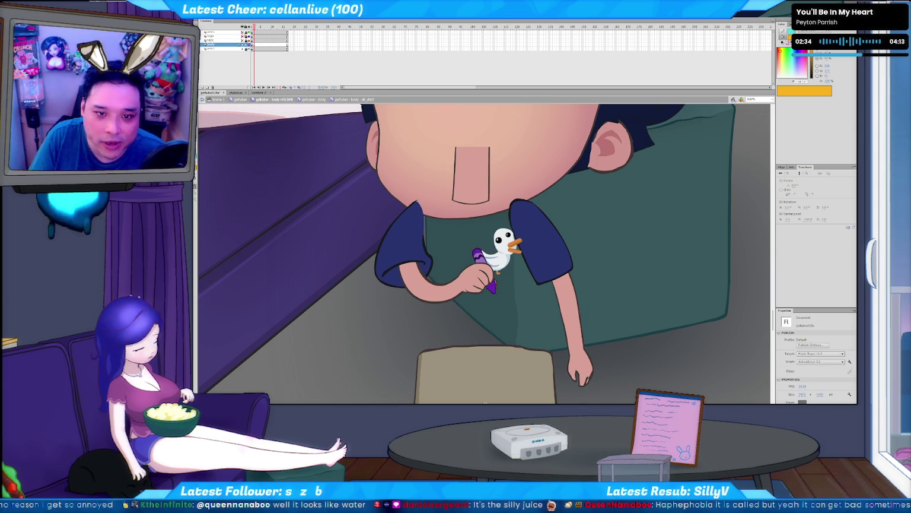
left_click(243, 49)
left_click(386, 301)
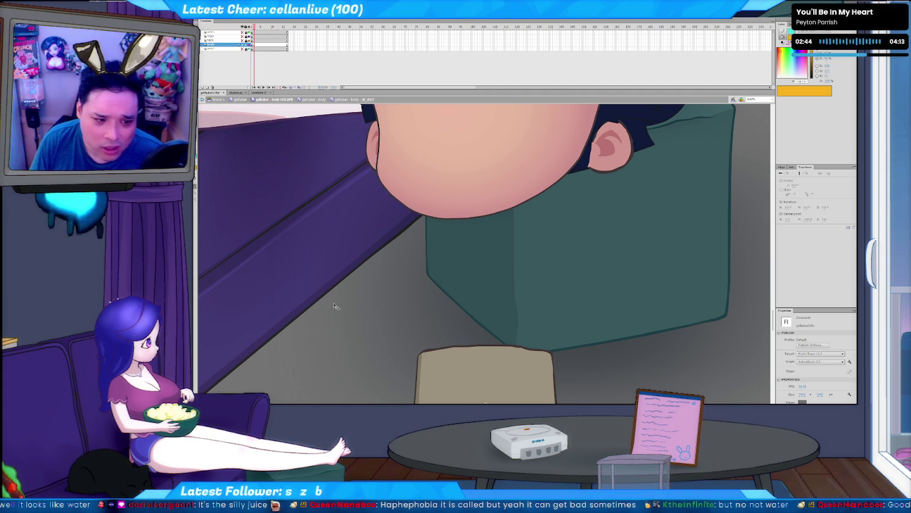
Step: Paint a vertical yellow brush test stroke on the shirt, then reselect the navy body clip
key("b")
key("comma")
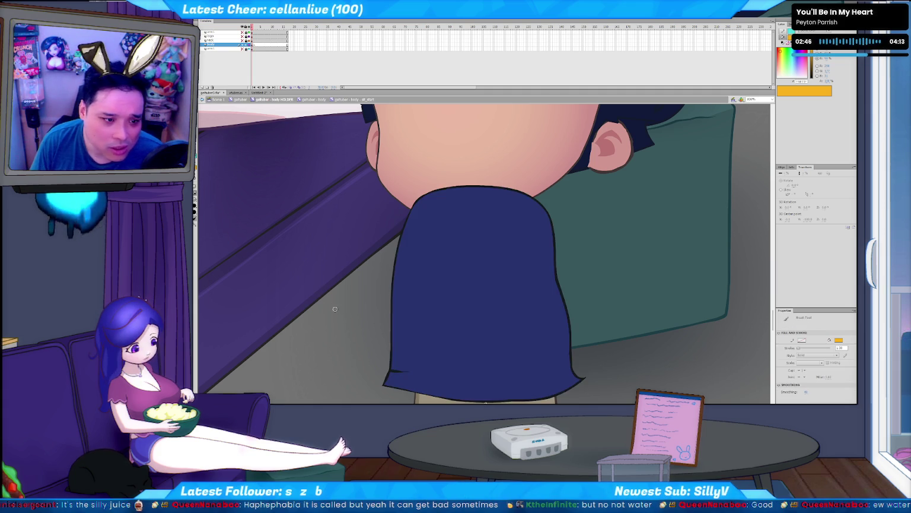
key("period")
key("comma")
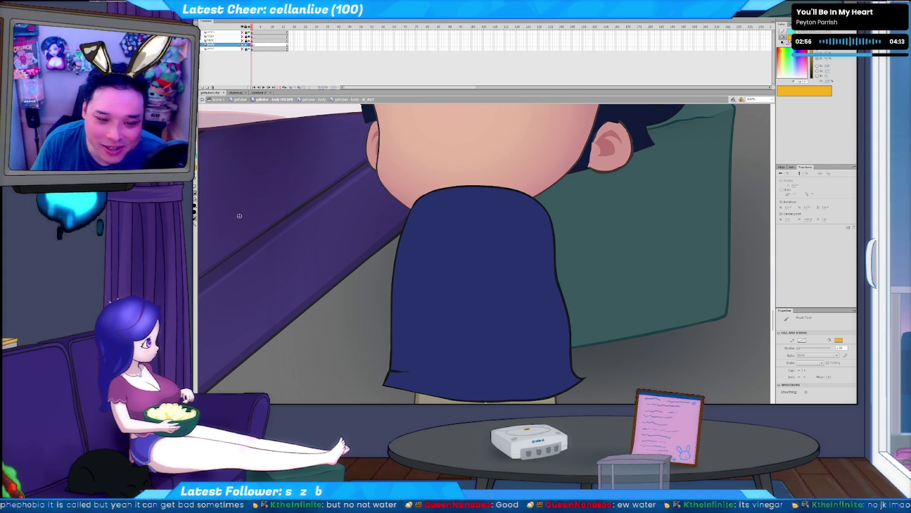
left_click_drag(329, 293, 329, 376)
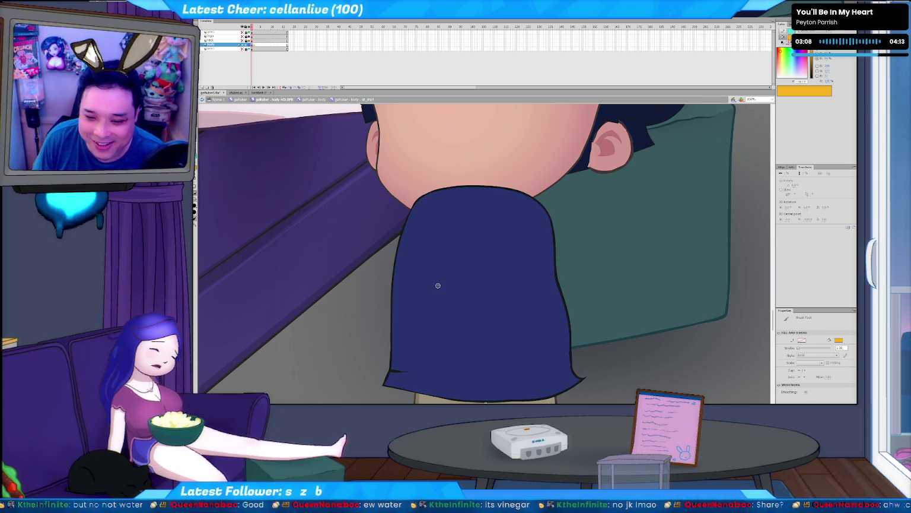
left_click(439, 292)
left_click(339, 315)
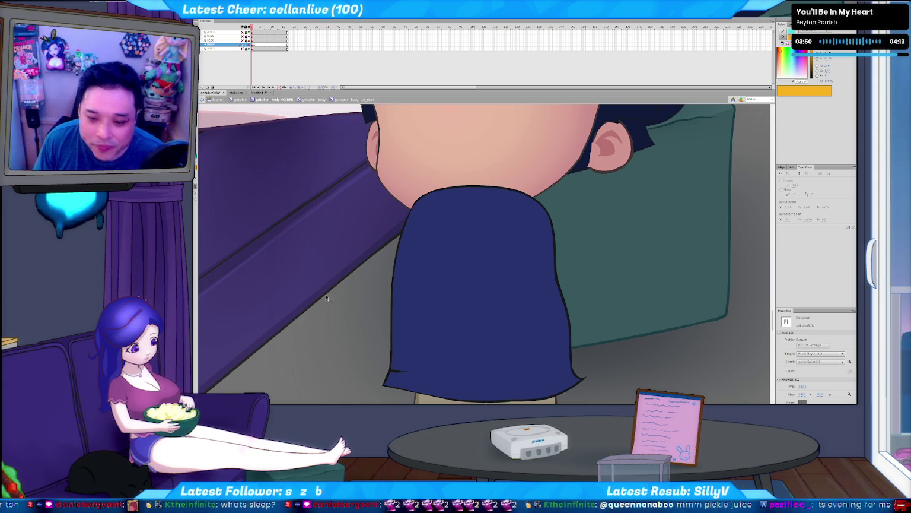
left_click(415, 321)
left_click(368, 347)
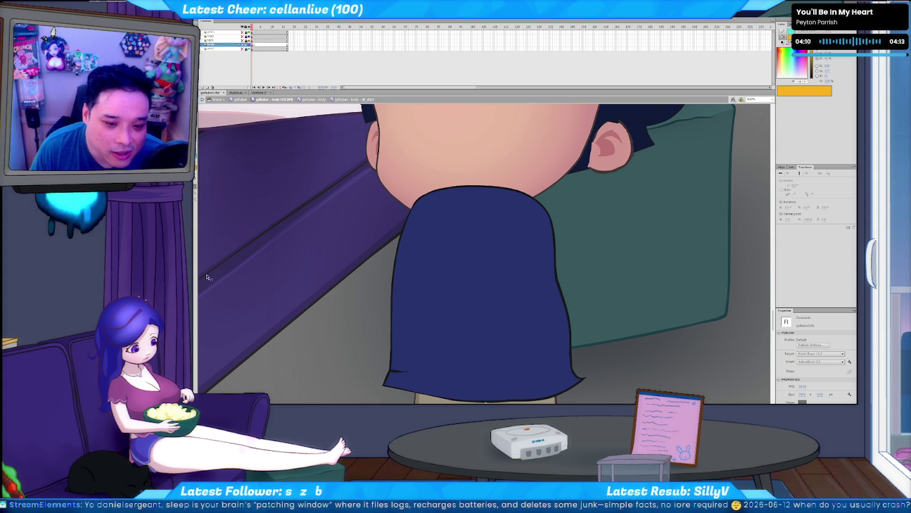
key("b")
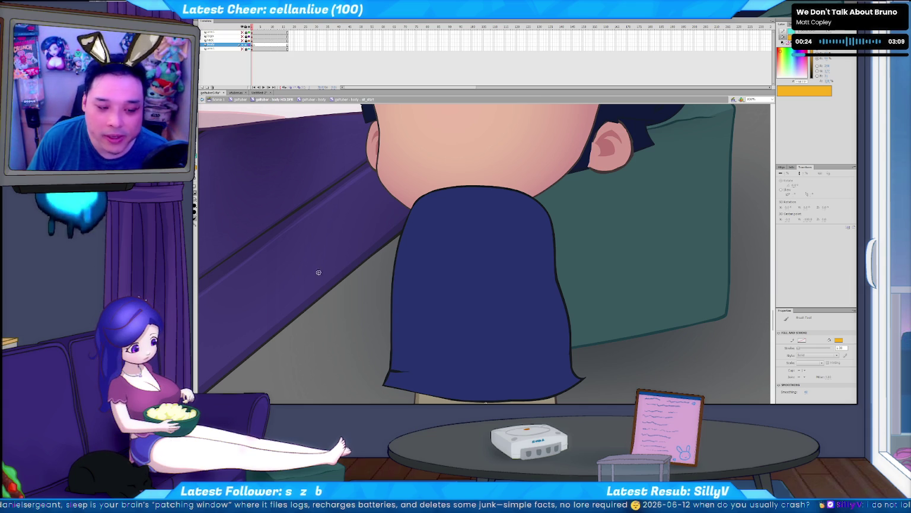
left_click_drag(349, 292, 343, 369)
key("ctrl+z")
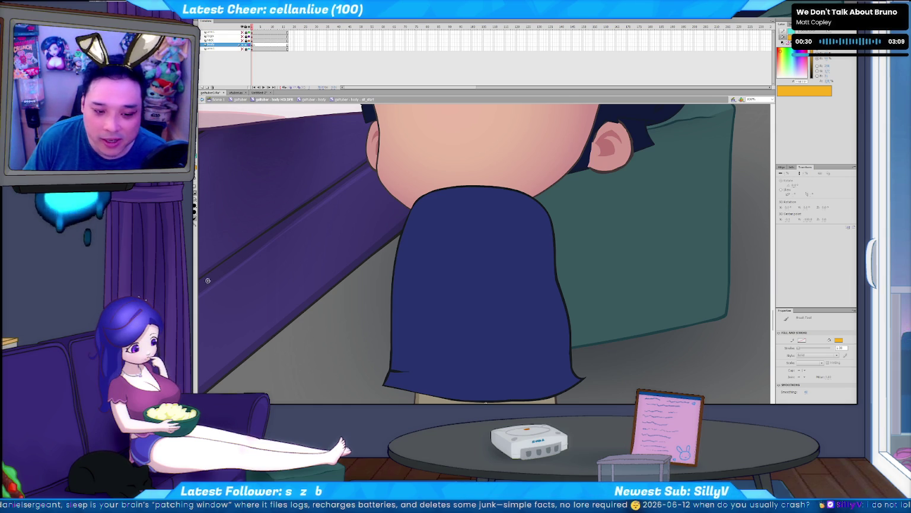
key("Return")
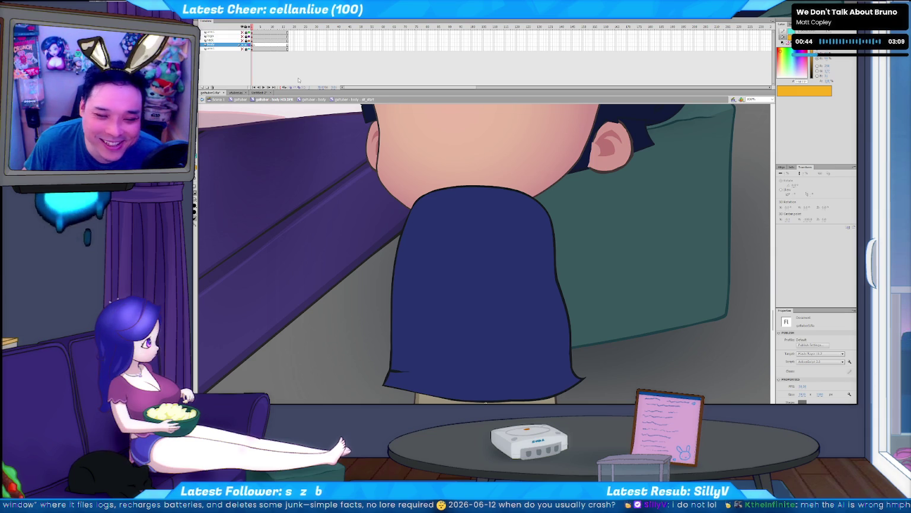
Step: Turn on Onion Skin Outlines to see neighbouring frames
key("period")
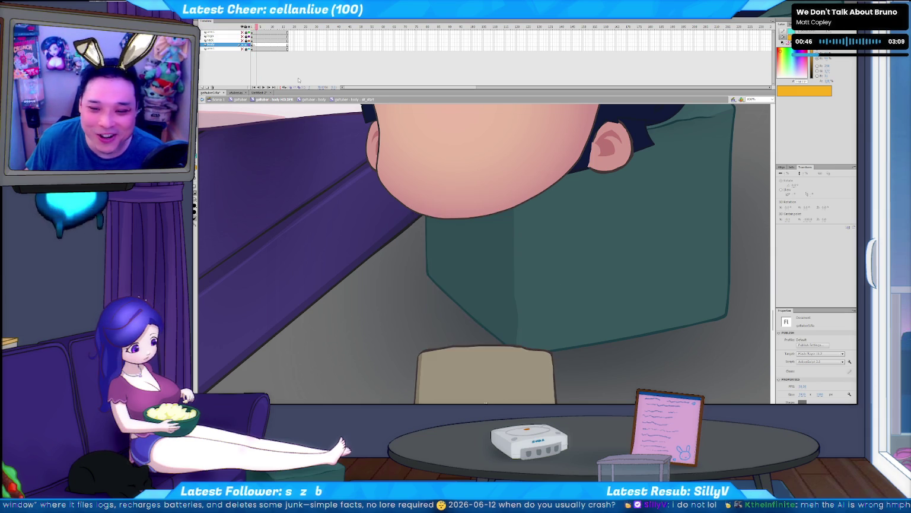
key("comma")
key("period")
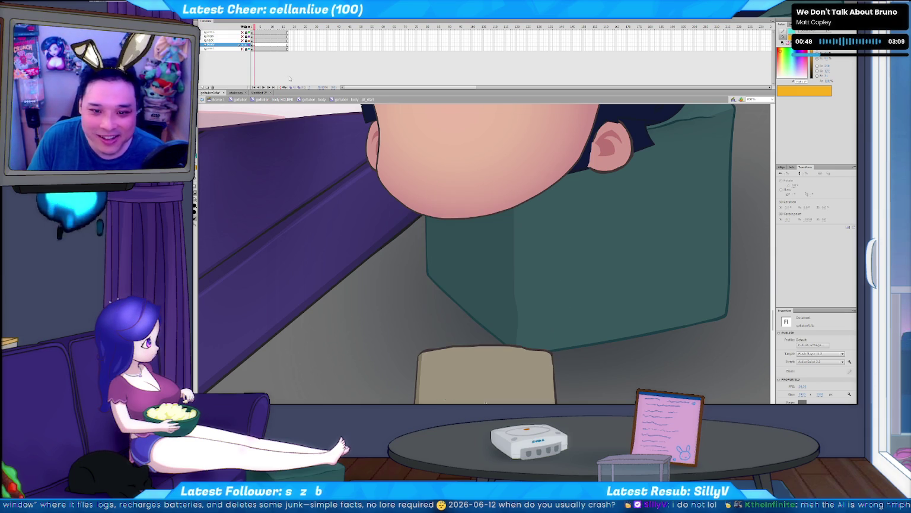
left_click(295, 88)
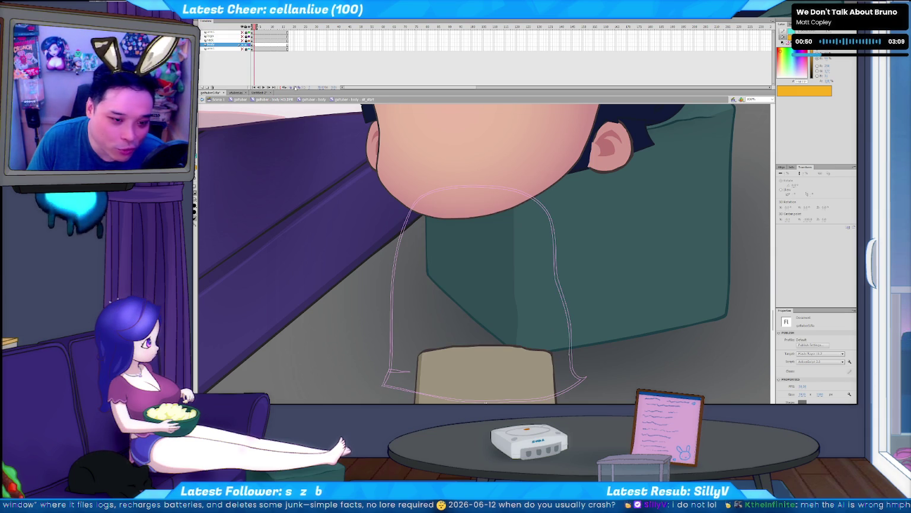
key("comma")
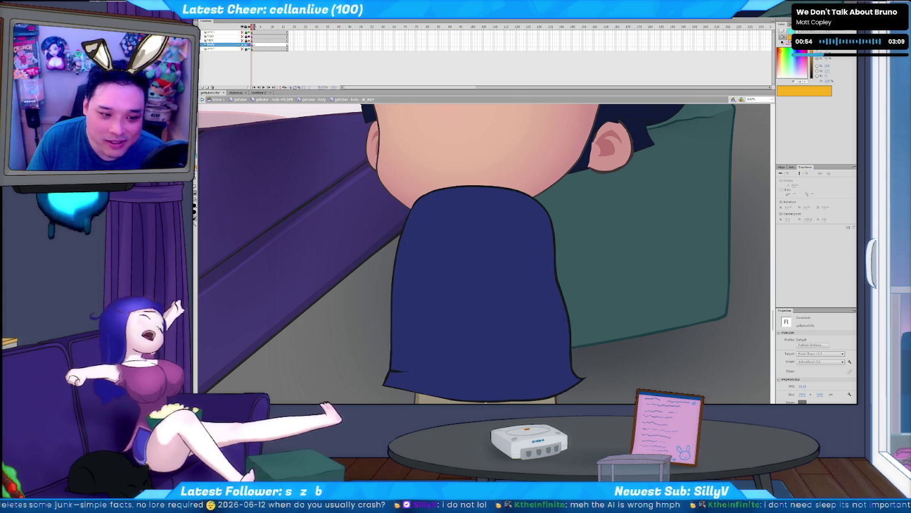
Step: Set the painting fill colour to red
left_click(196, 173)
left_click(240, 178)
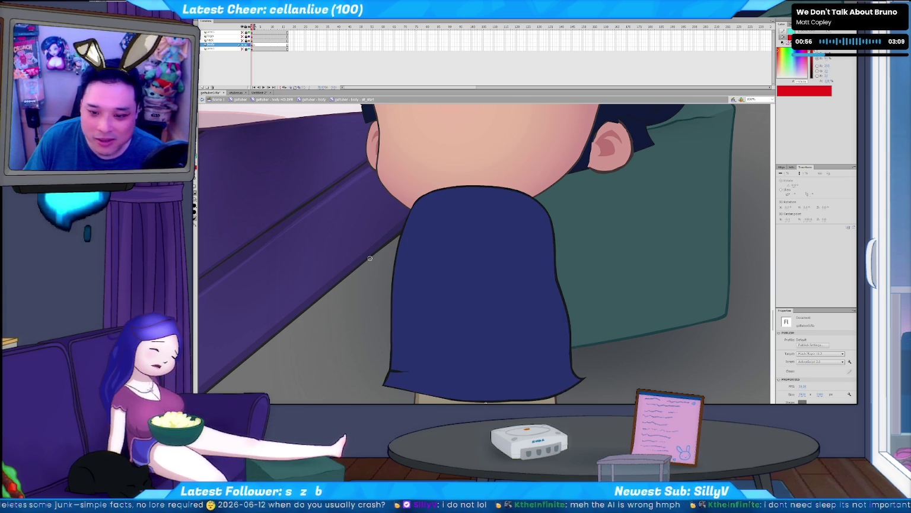
key("period")
key("comma")
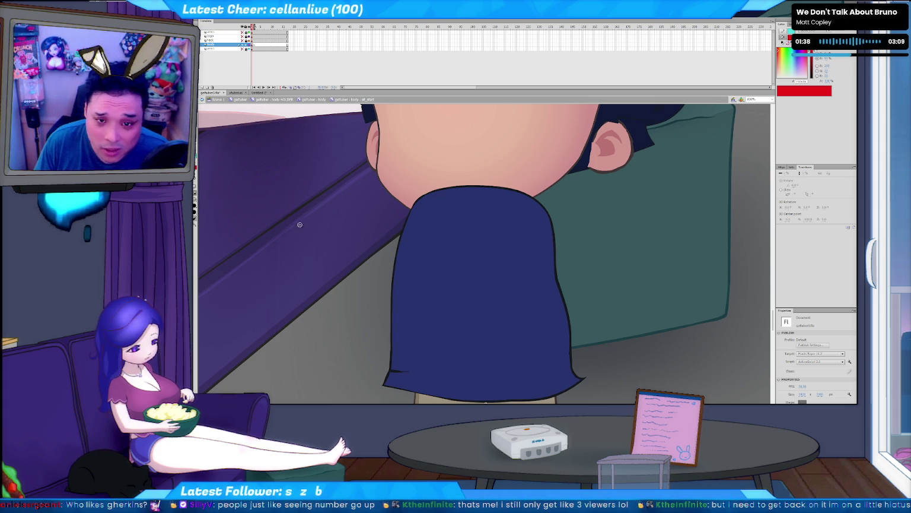
Step: Try red brush test strokes, undo them, and settle on the empty frame for tracing
key("period")
key("comma")
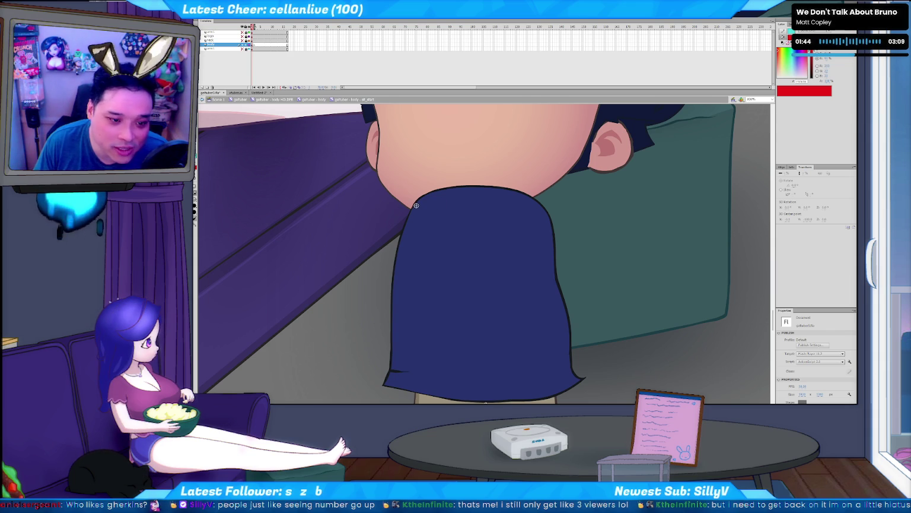
key("period")
left_click_drag(421, 196, 408, 223)
key("ctrl+z")
key("comma")
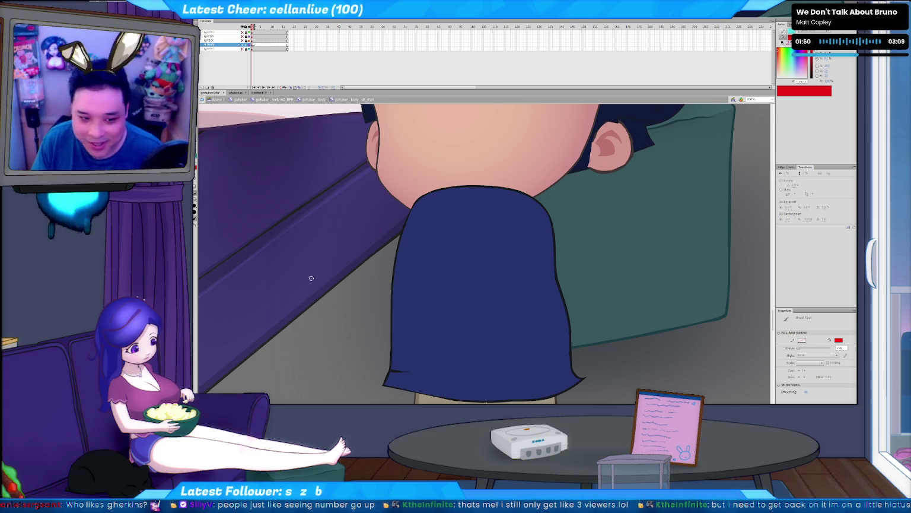
left_click_drag(353, 237, 357, 374)
key("ctrl+z")
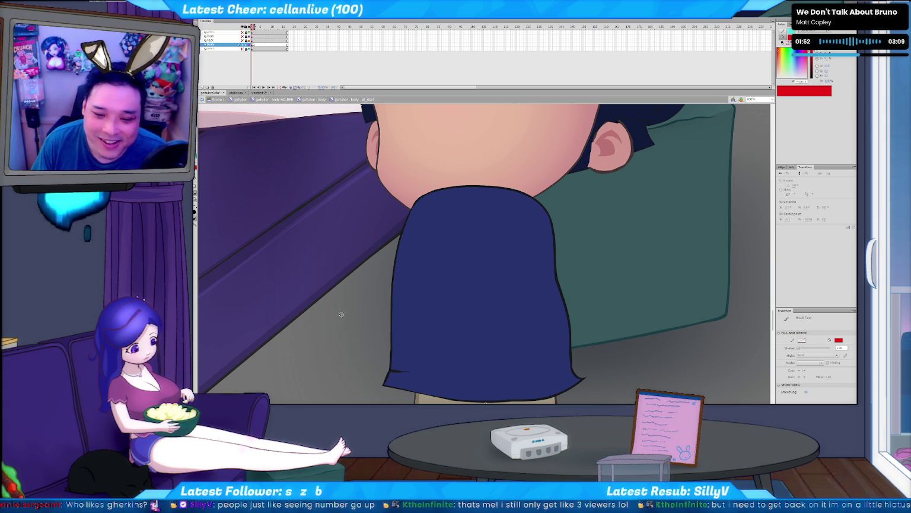
key("period")
key("comma")
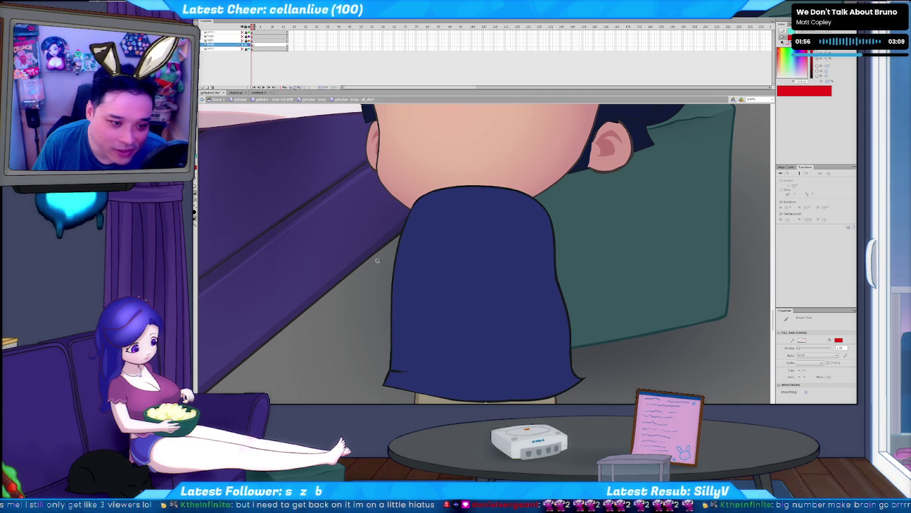
key("period")
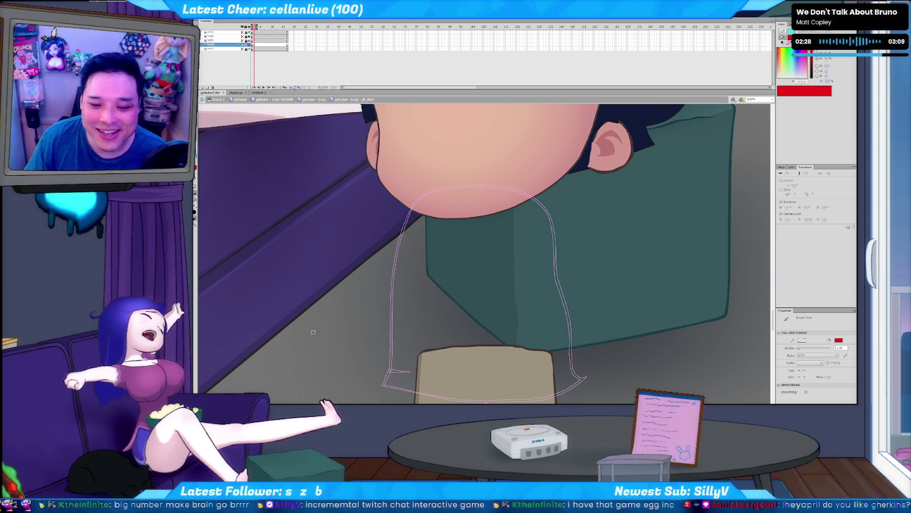
key("comma")
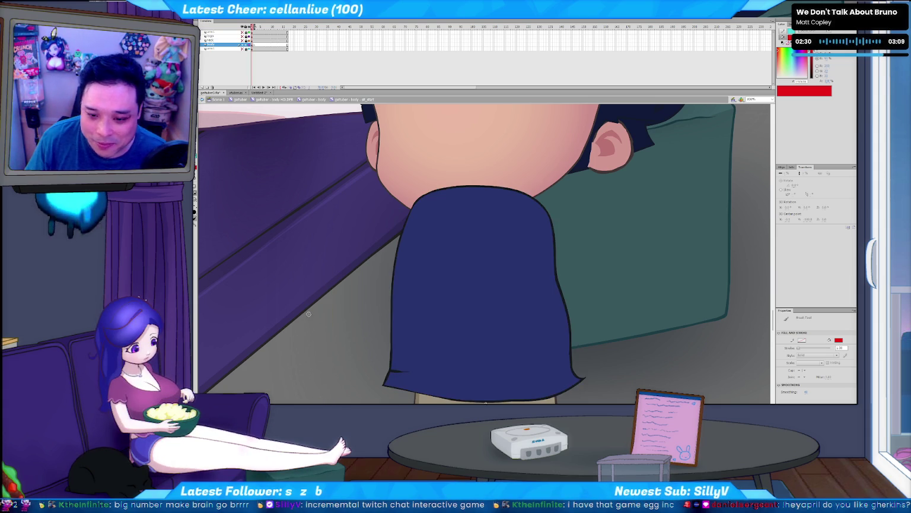
key("period")
key("comma")
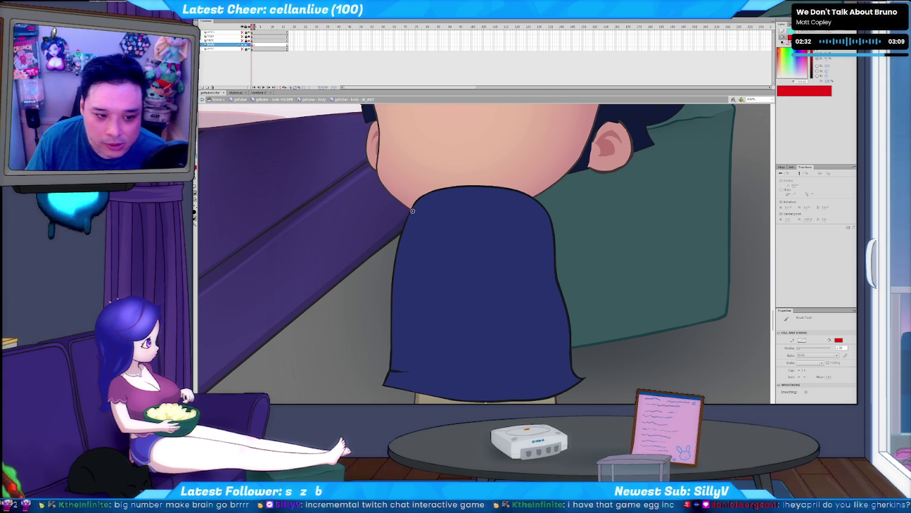
key("period")
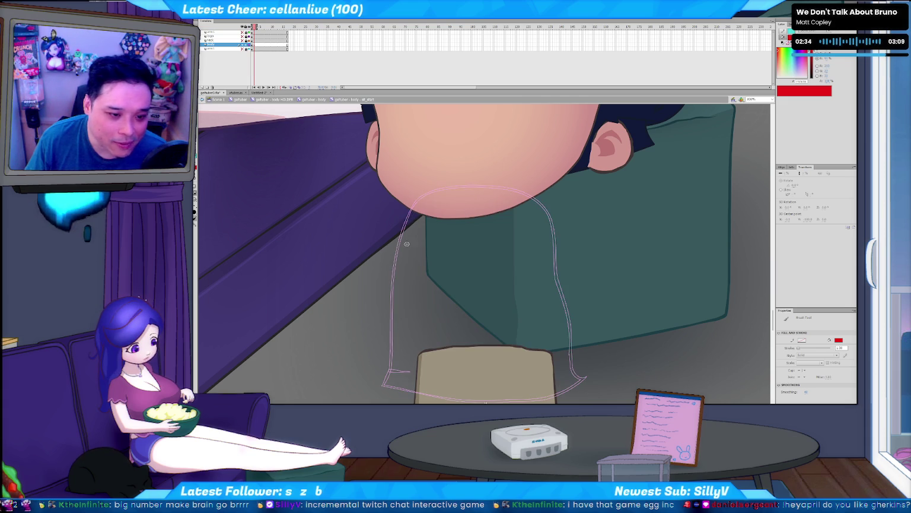
key("comma")
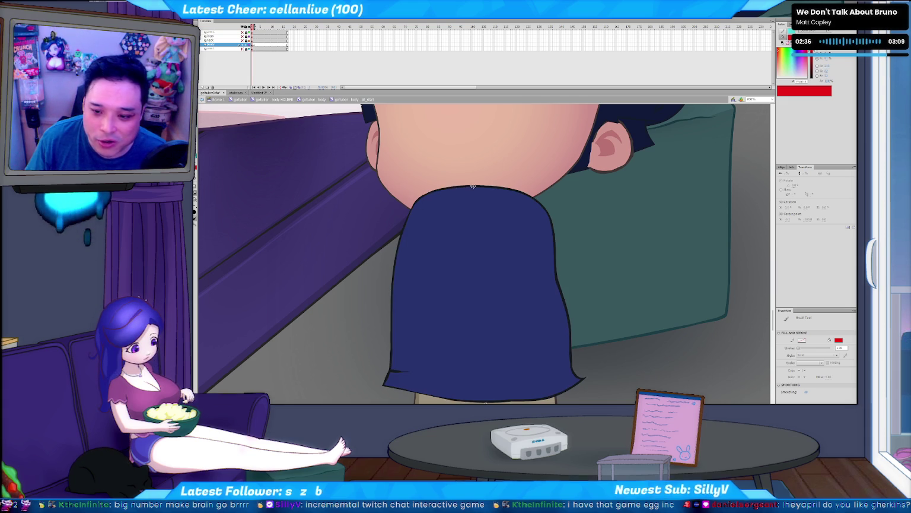
key("period")
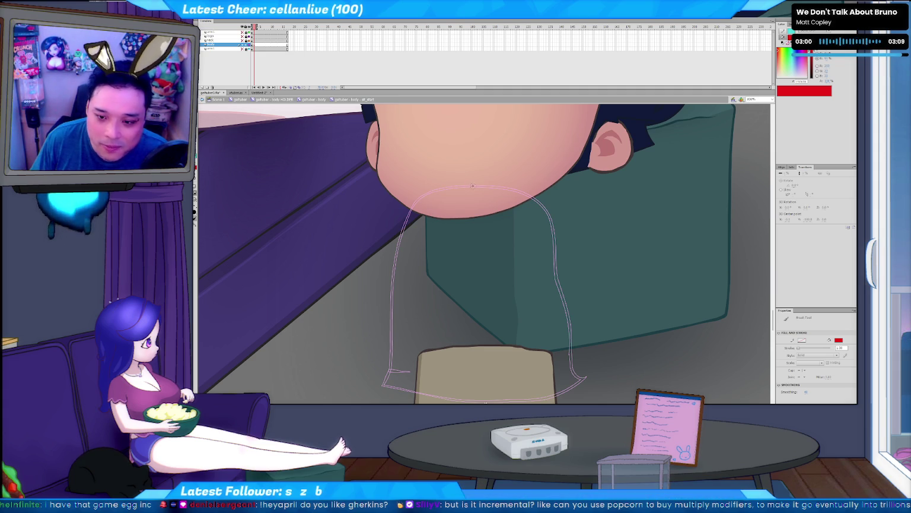
mouse_move(466, 186)
left_mouse_down()
mouse_move(431, 192)
mouse_move(401, 239)
left_mouse_up()
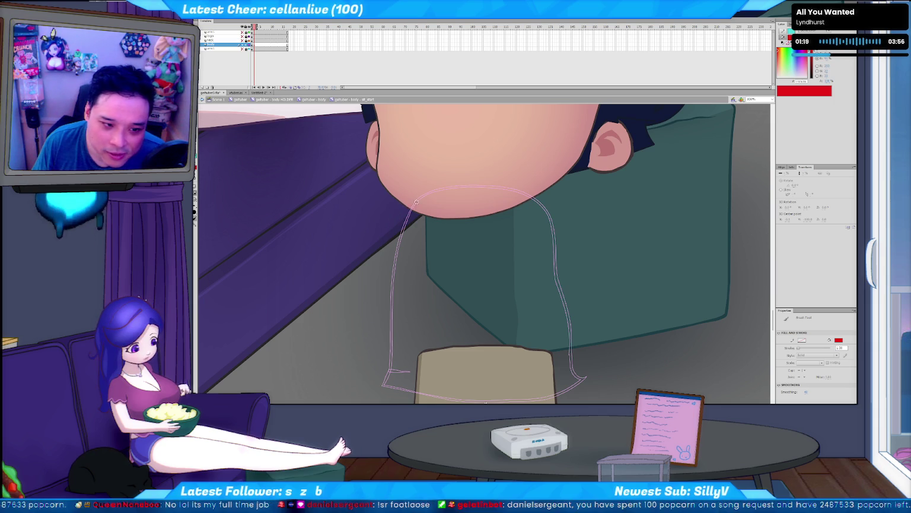
Step: Trace the shirt's left side in red, undoing the stray bottom hook
left_click_drag(419, 197, 403, 234)
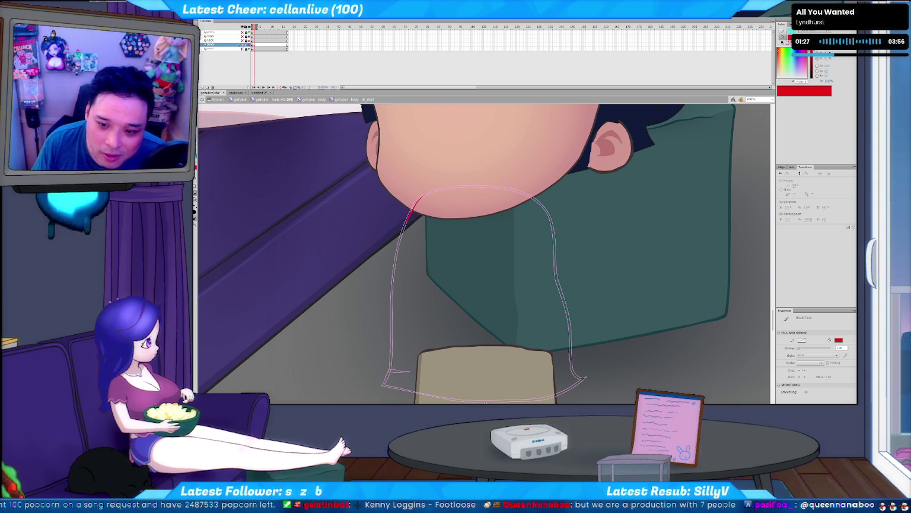
left_click_drag(418, 196, 406, 221)
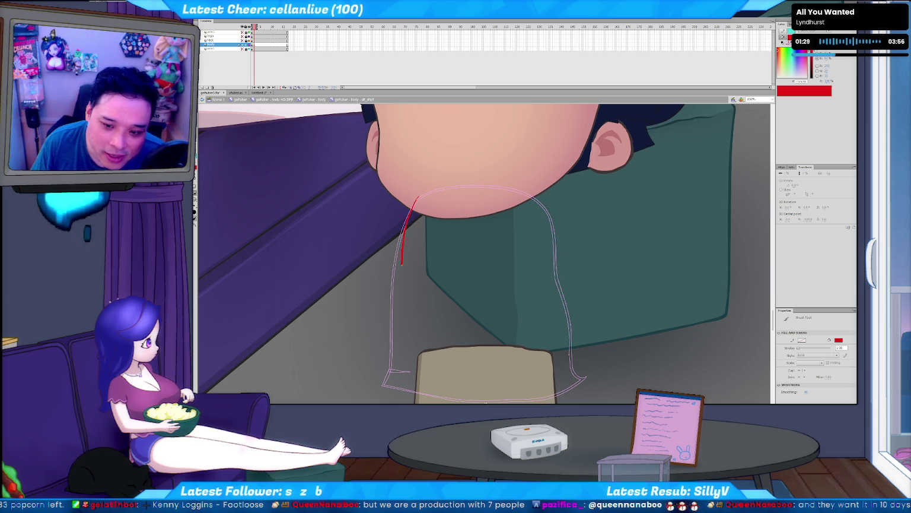
left_click_drag(398, 302, 362, 386)
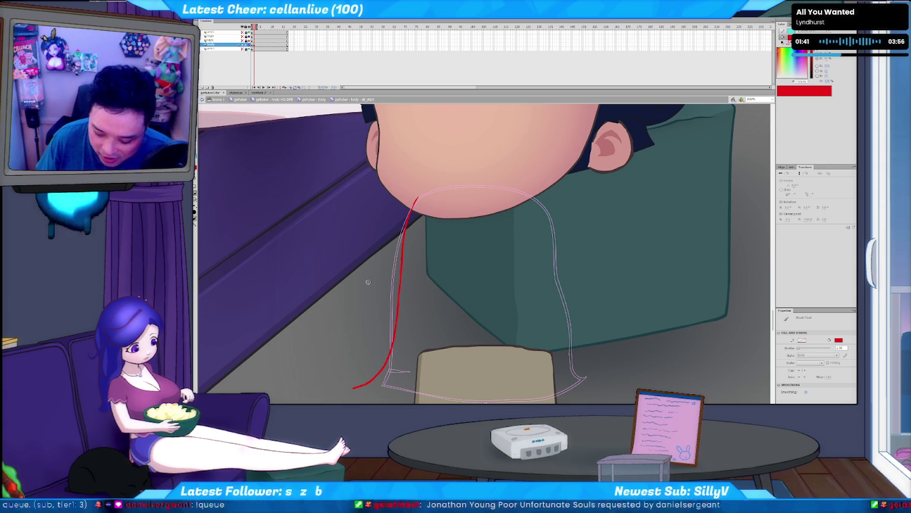
left_click(402, 254)
left_click(418, 261)
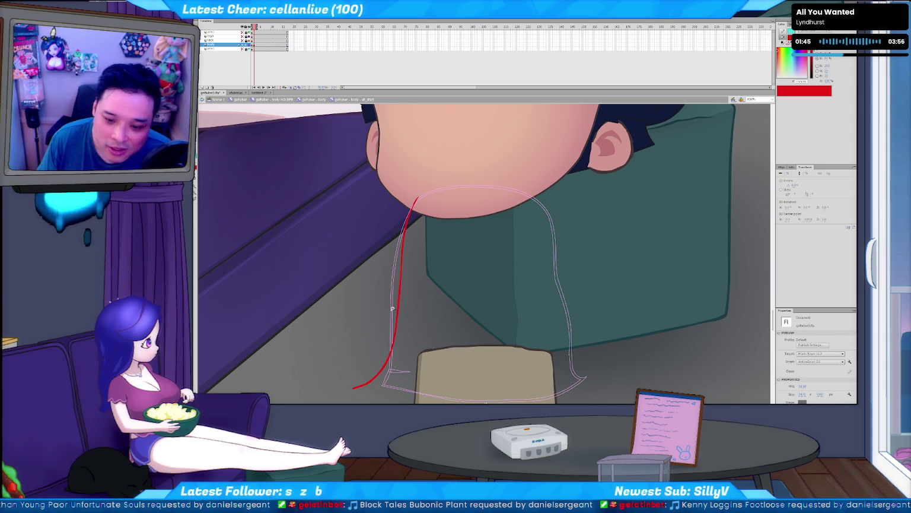
key("b")
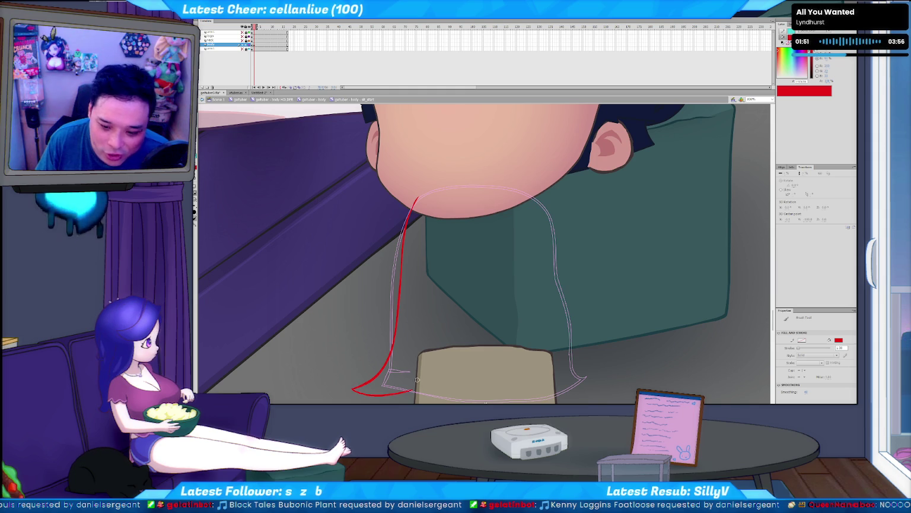
key("ctrl+z")
key("v")
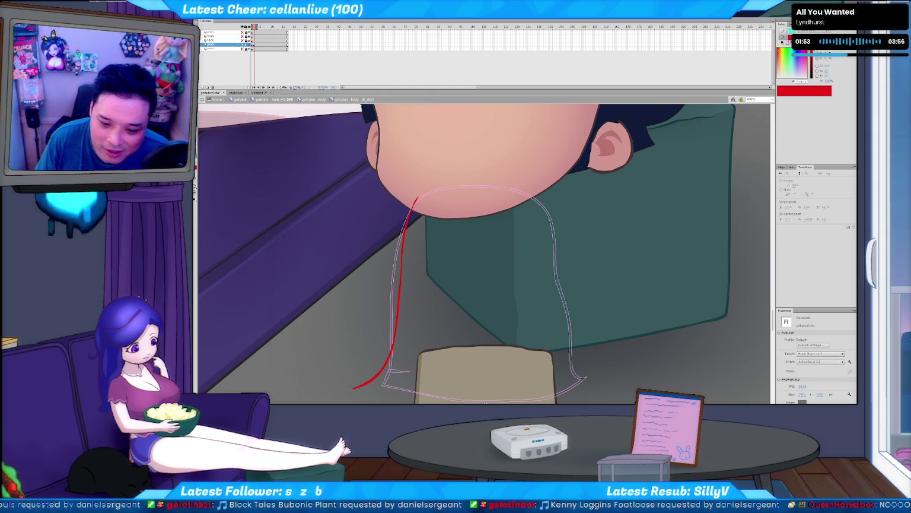
key("b")
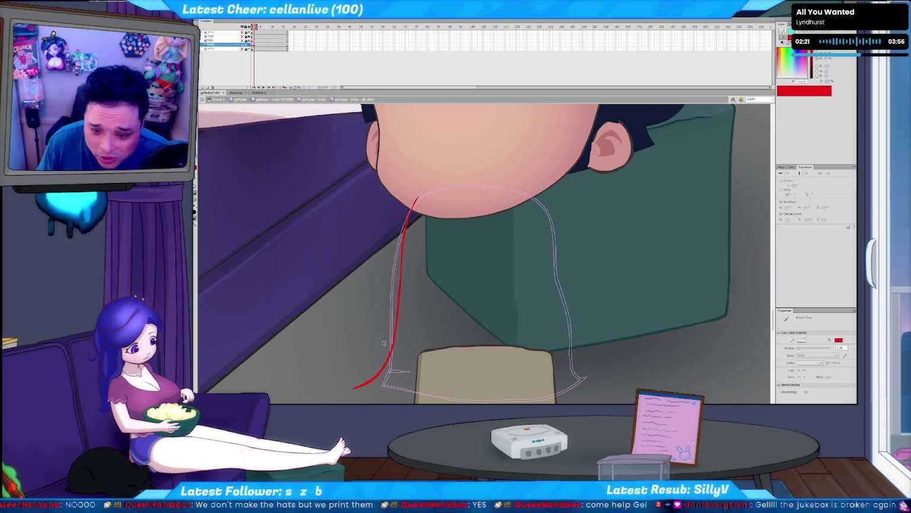
Step: Draw the red chin curve across and carry it down the right side
left_click_drag(363, 384, 584, 375)
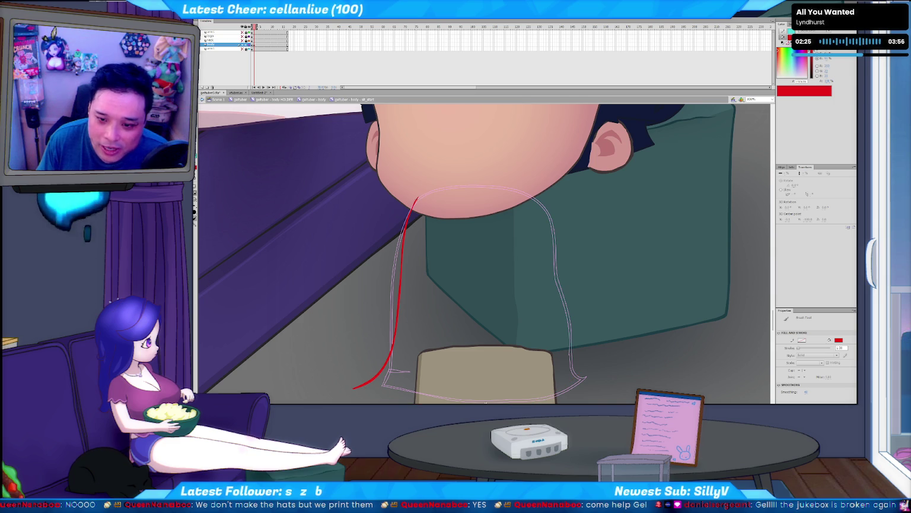
key("ctrl+z")
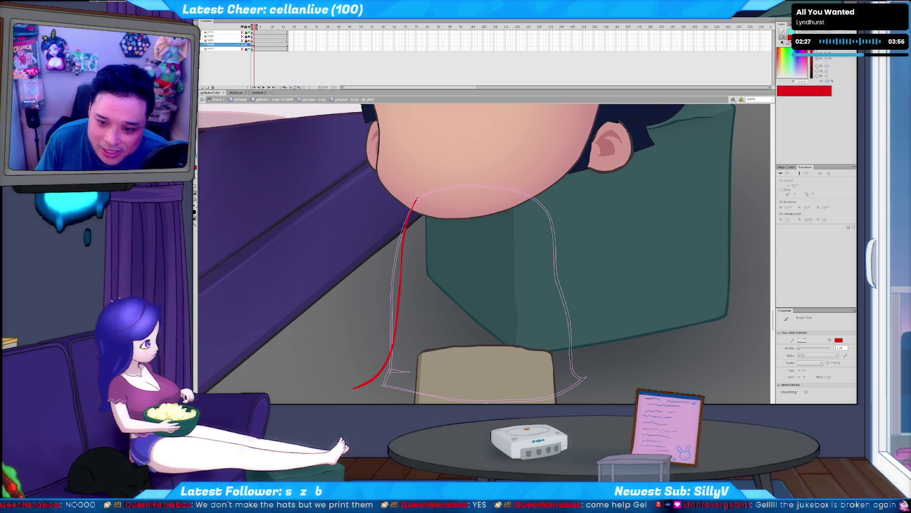
key("b")
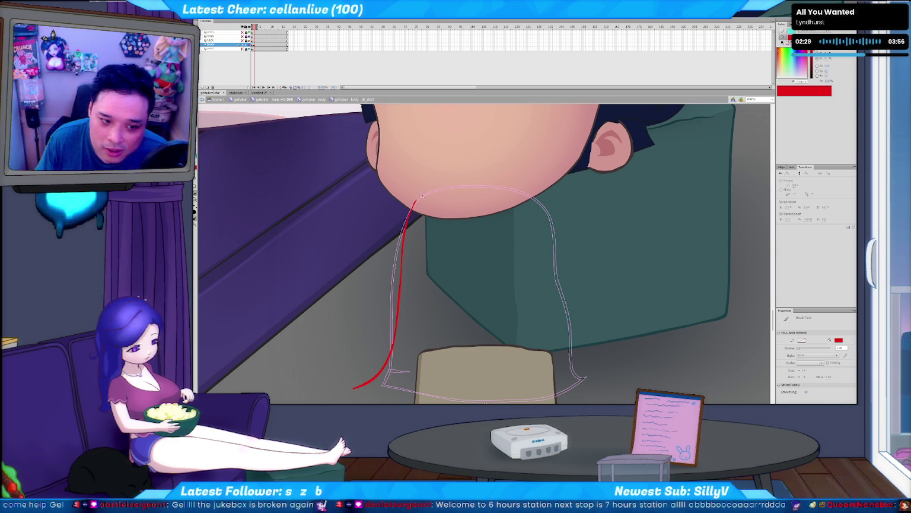
mouse_move(414, 202)
left_mouse_down()
mouse_move(440, 189)
mouse_move(533, 189)
mouse_move(552, 228)
left_mouse_up()
key("e")
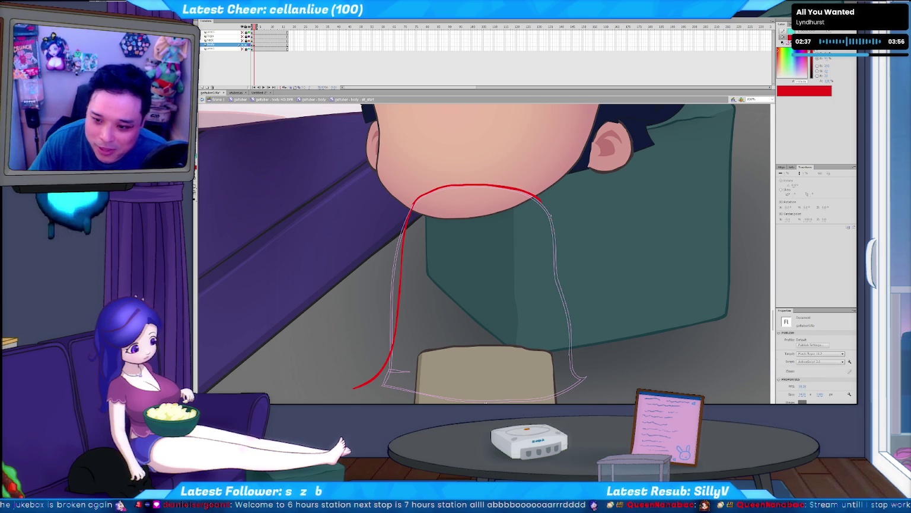
mouse_move(535, 190)
left_mouse_down()
mouse_move(550, 218)
mouse_move(548, 204)
left_mouse_up()
key("b")
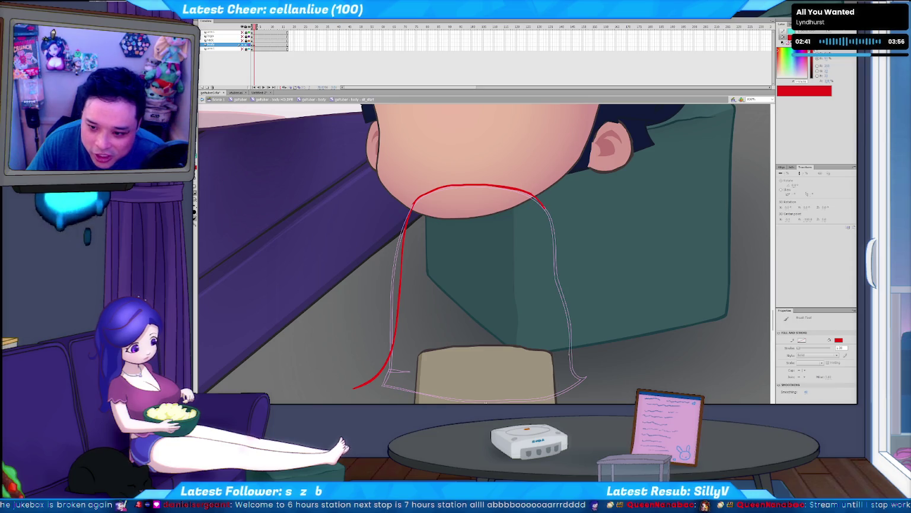
Step: Run the right-side red stroke to the bottom, erasing and redrawing its middle
left_click_drag(555, 240, 556, 258)
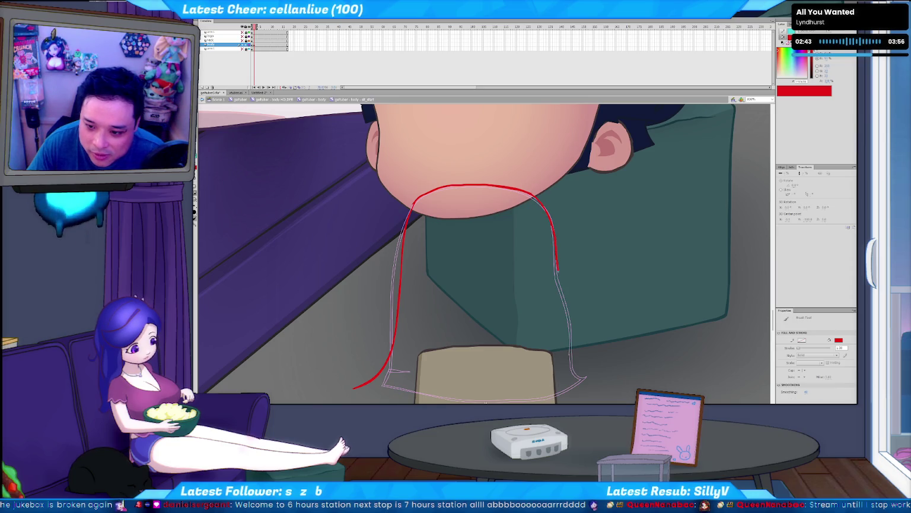
left_click_drag(564, 289, 586, 390)
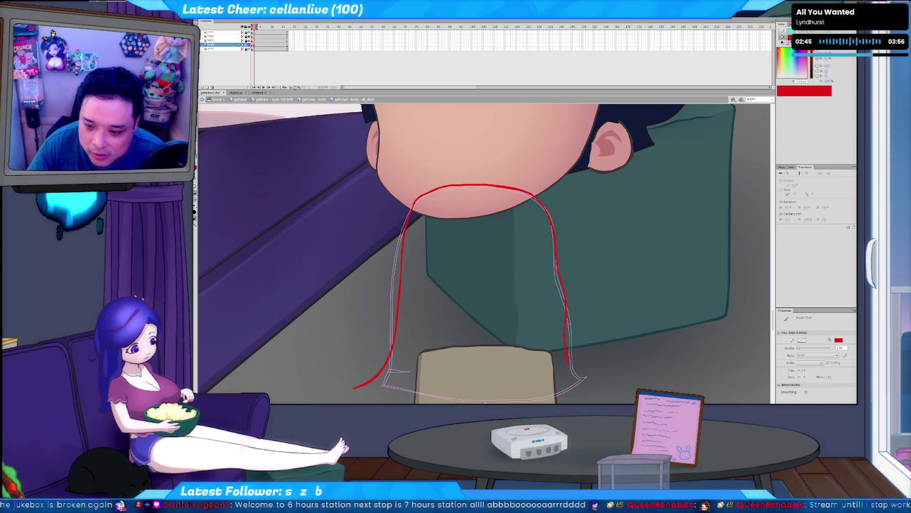
key("v")
left_click(561, 260)
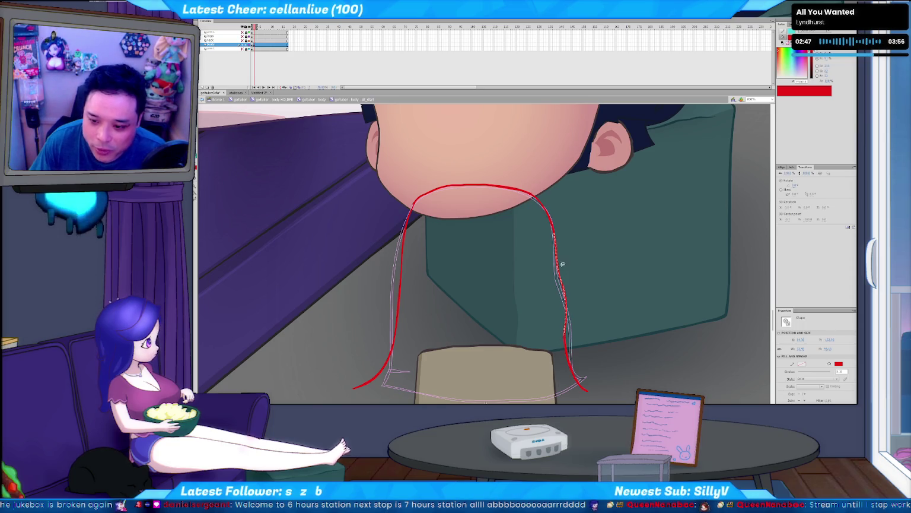
left_click(572, 276)
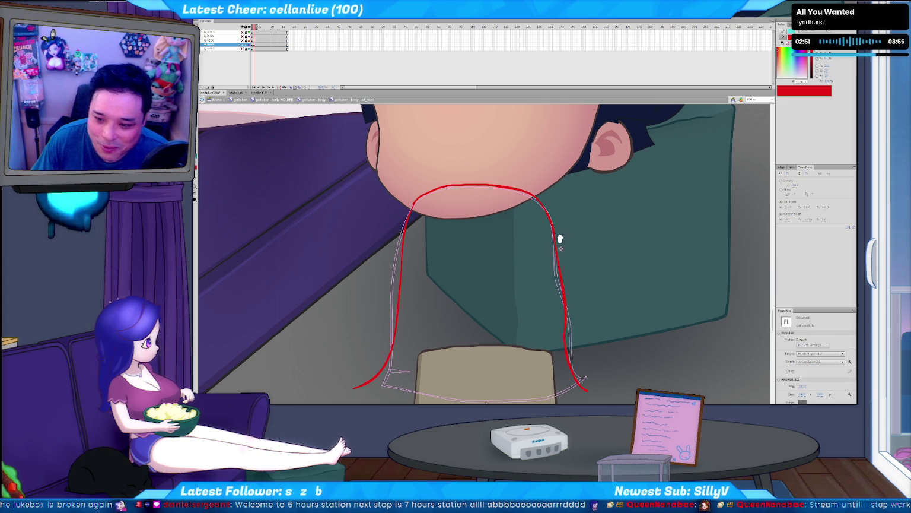
mouse_move(563, 272)
left_mouse_down()
mouse_move(568, 335)
mouse_move(568, 323)
left_mouse_up()
key("b")
left_click_drag(556, 249, 567, 338)
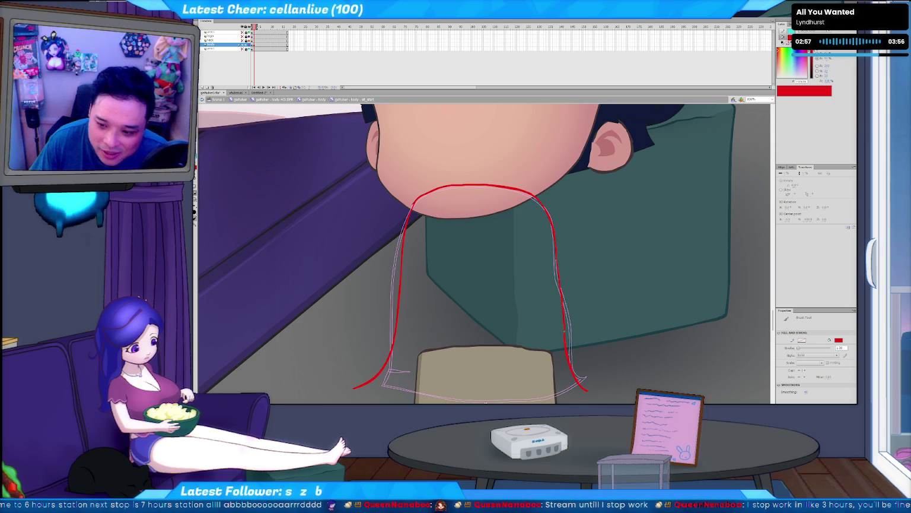
key("v")
left_click(557, 267)
key("b")
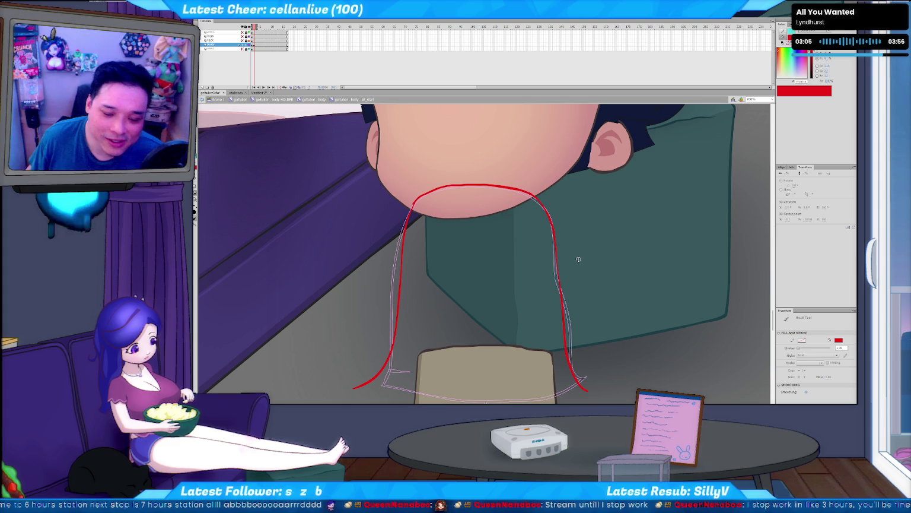
Step: Join both sides with red strokes along the bottom edge
key("Return")
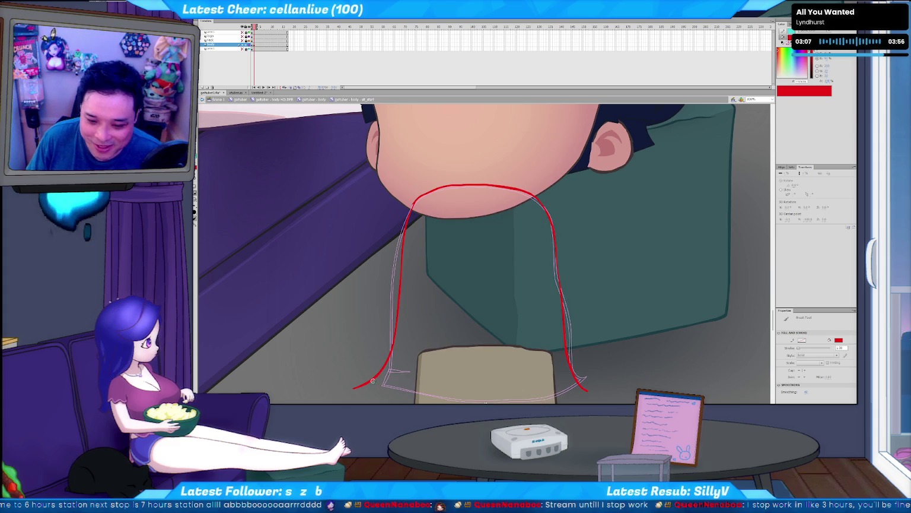
left_click_drag(587, 384, 374, 387)
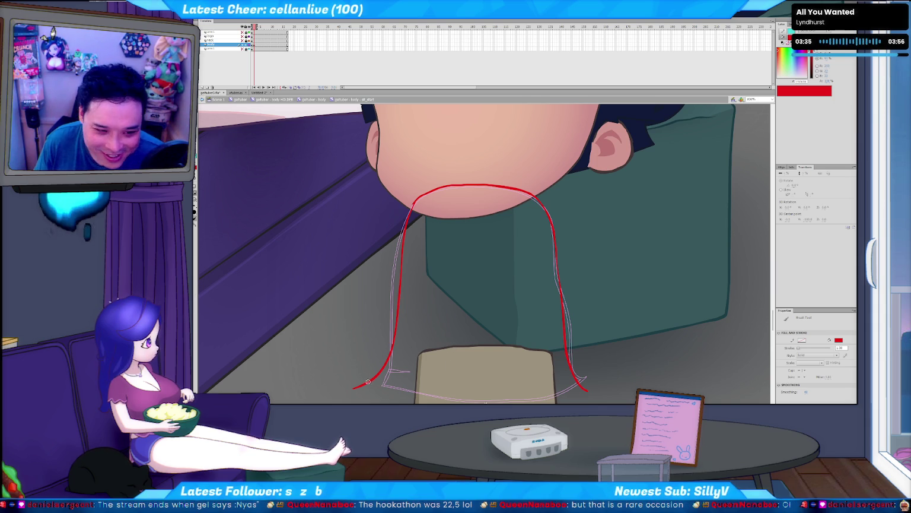
left_click_drag(369, 382, 586, 389)
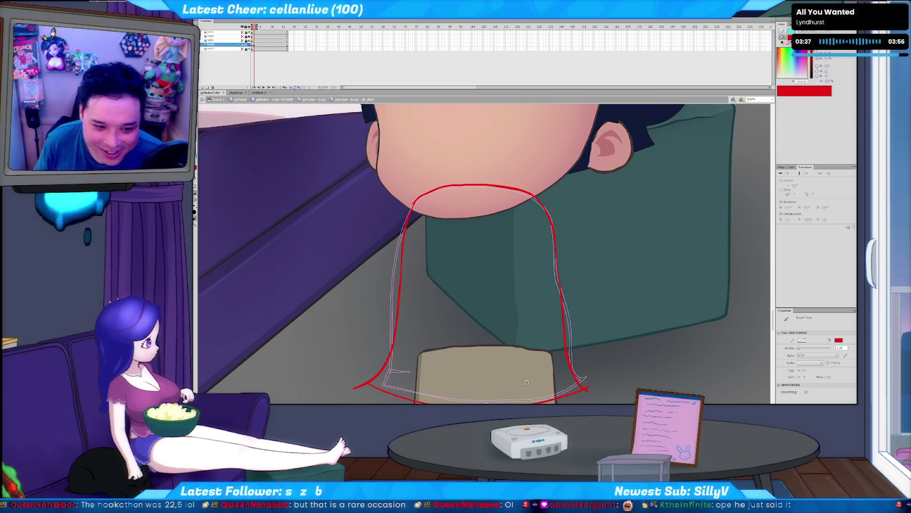
Step: Undo the last bottom joining stroke and advance to the next frame
key("ctrl+z")
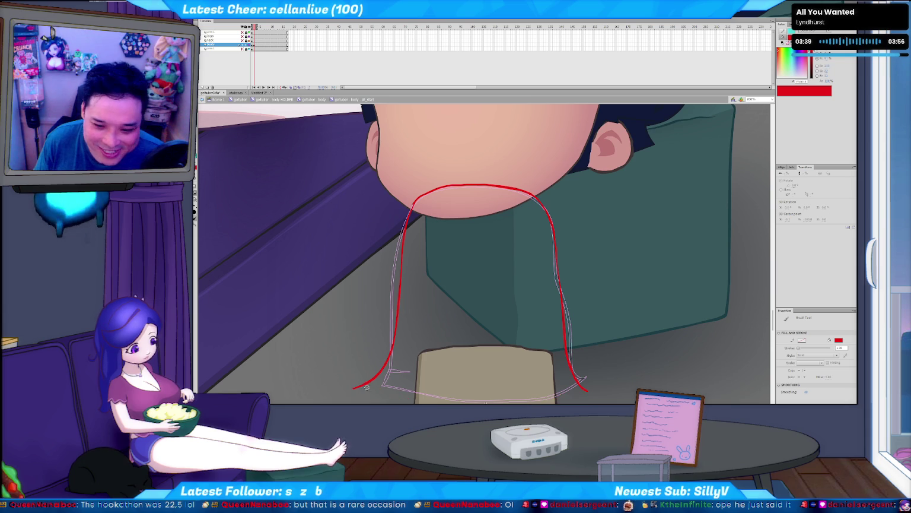
key("v")
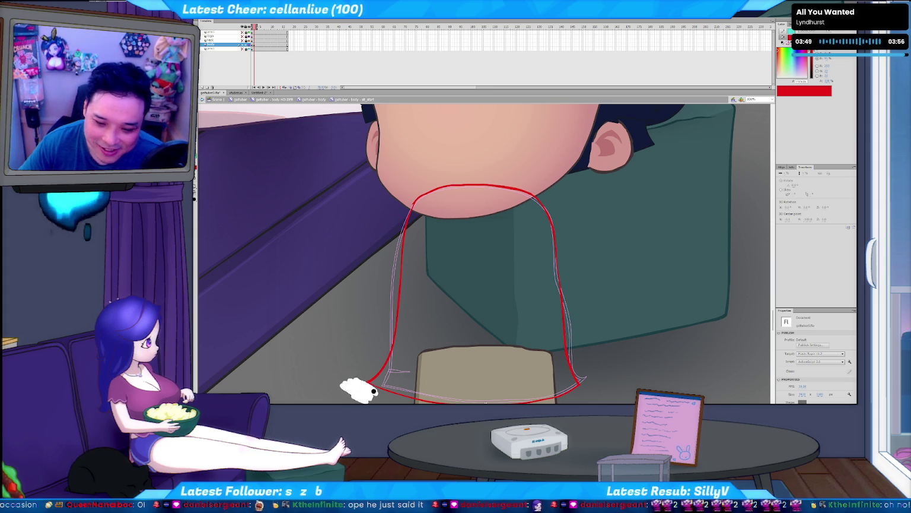
key("b")
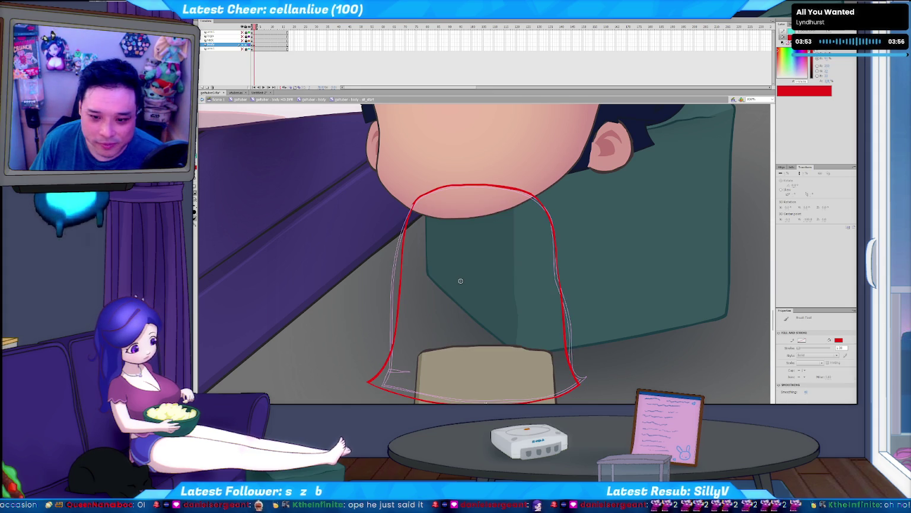
key("period")
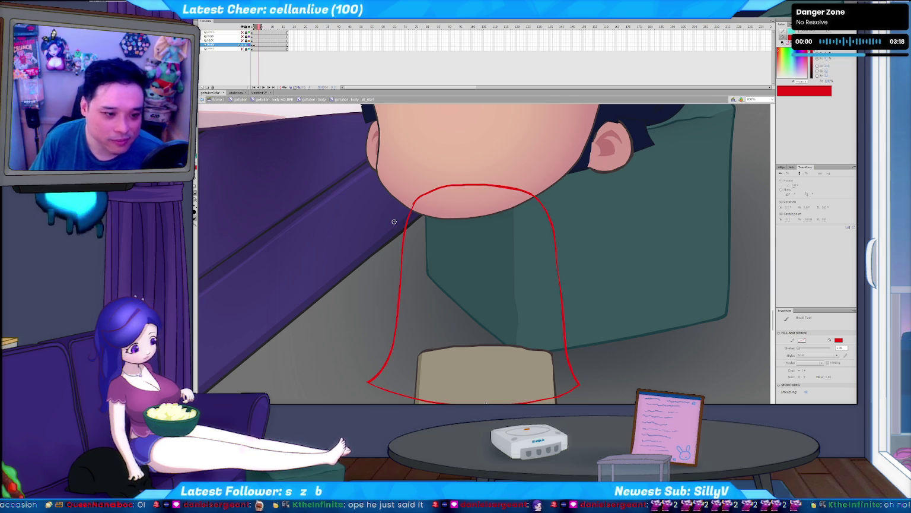
Step: Step between the filled navy shirt frame and the empty onion-skinned frame
key("period")
key("period")
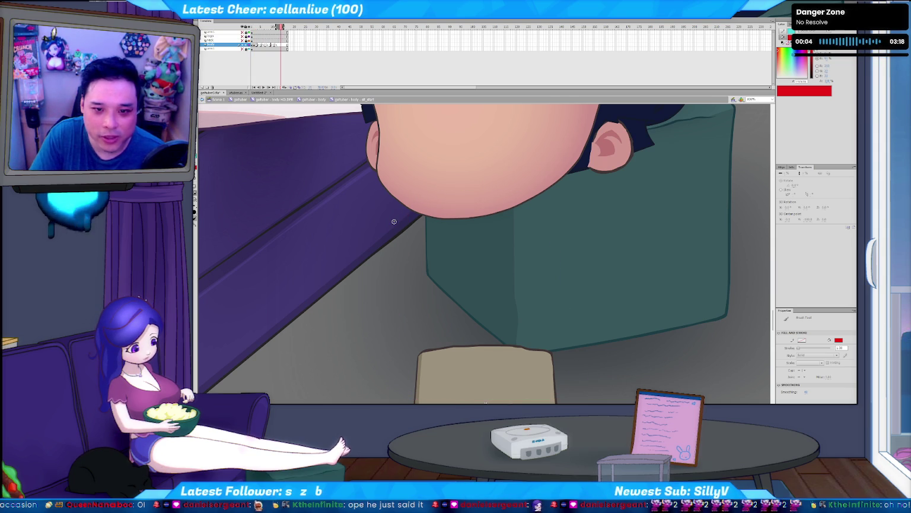
key("Home")
key("period")
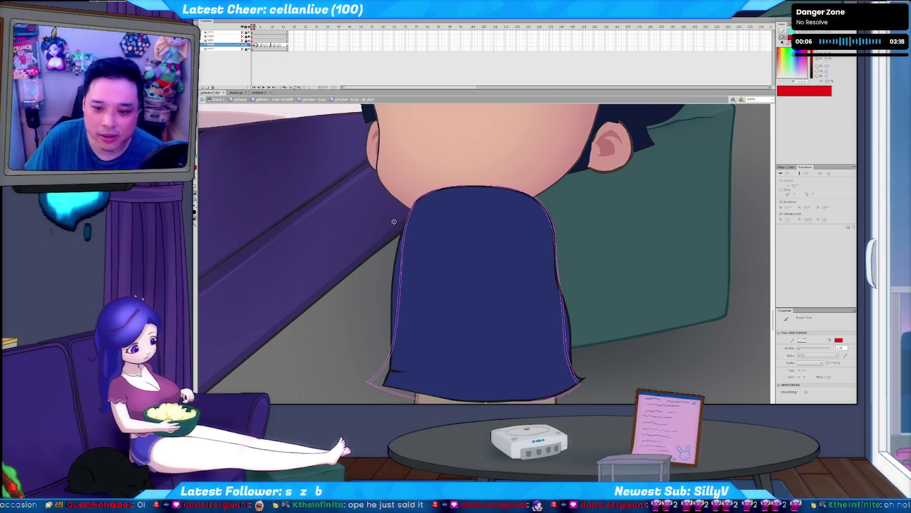
key("period")
key("comma")
key("period")
key("period")
Step: Test a red stroke down from the chin, undo it, and bring up Streamer.bot
left_click_drag(414, 203, 402, 262)
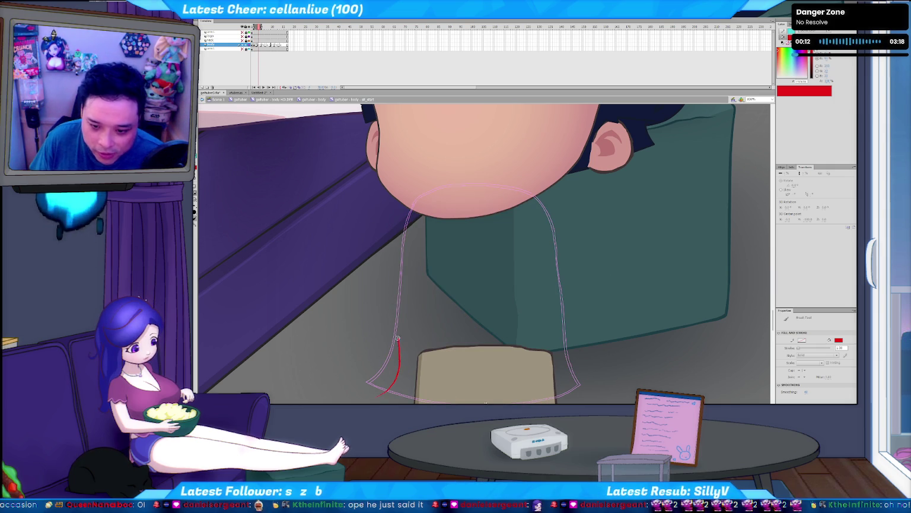
key("ctrl+z")
key("comma")
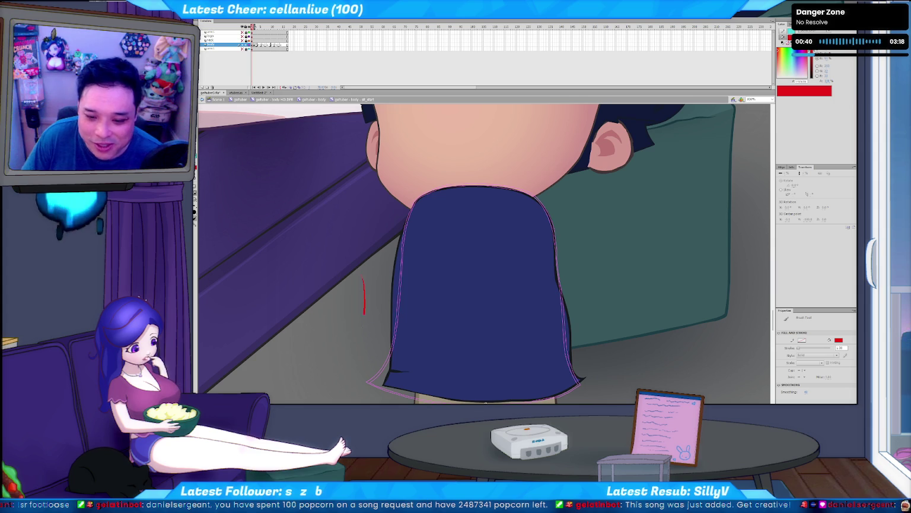
key("period")
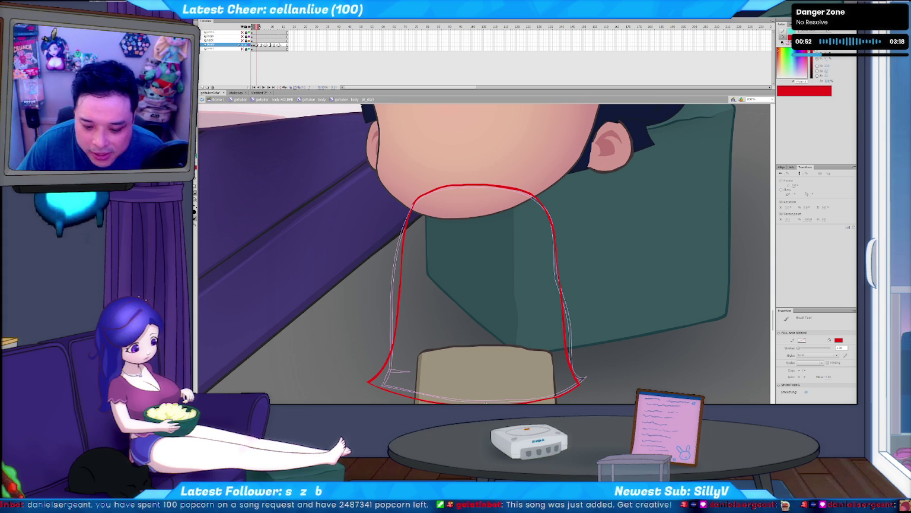
key("alt+Tab")
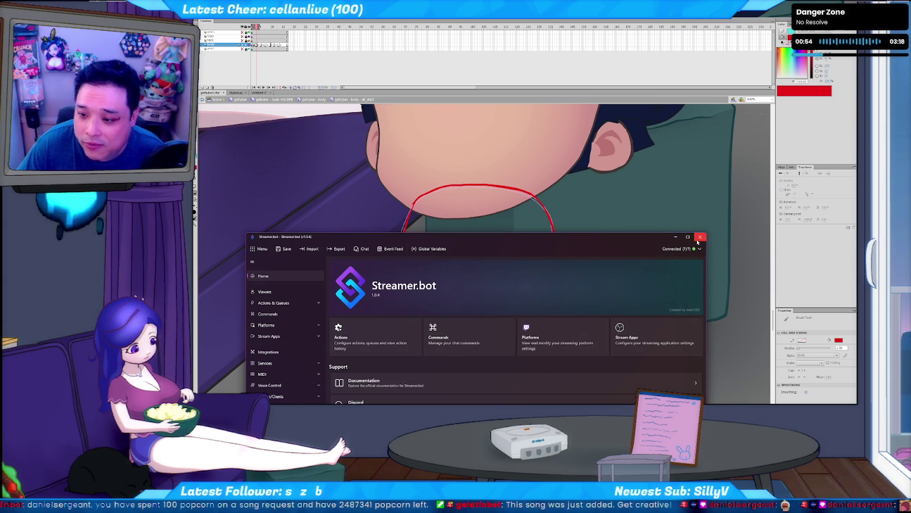
Step: Close the Streamer.bot window and confirm Yes in the close prompt
left_click(700, 237)
left_click(491, 375)
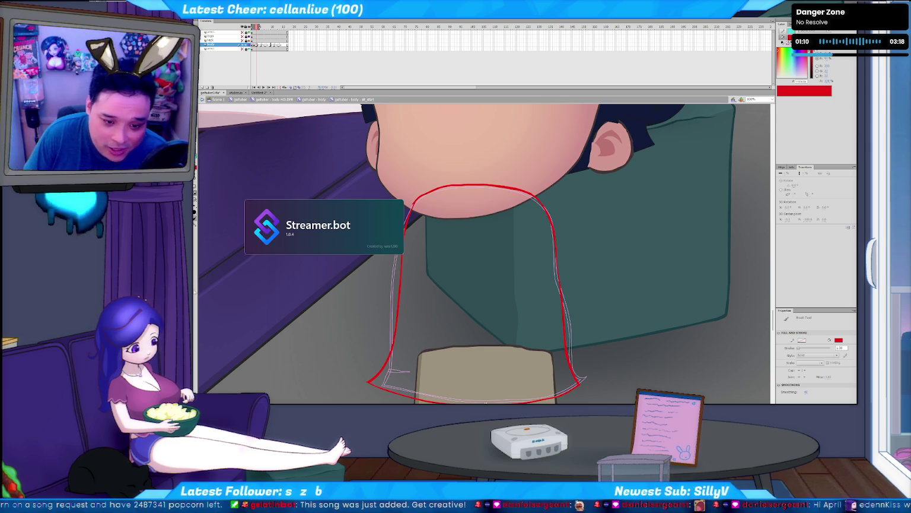
Step: Sketch two trial red strokes, then flip between the navy, outline and empty frames
left_click_drag(347, 284, 351, 332)
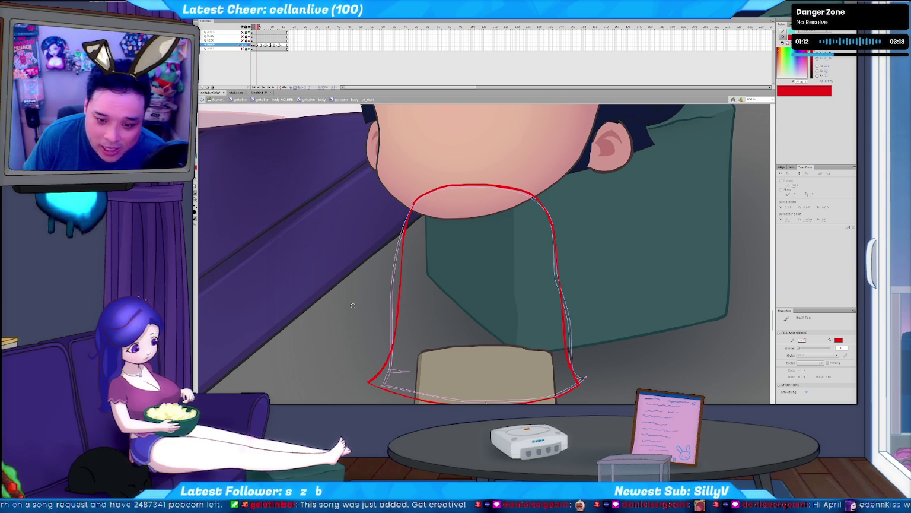
left_click_drag(364, 271, 351, 336)
key("comma")
key("period")
key("comma")
key("period")
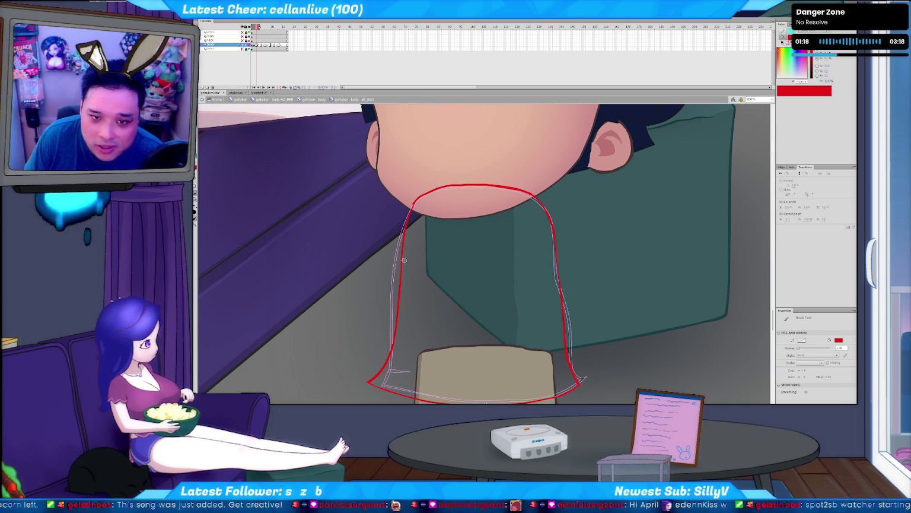
key("comma")
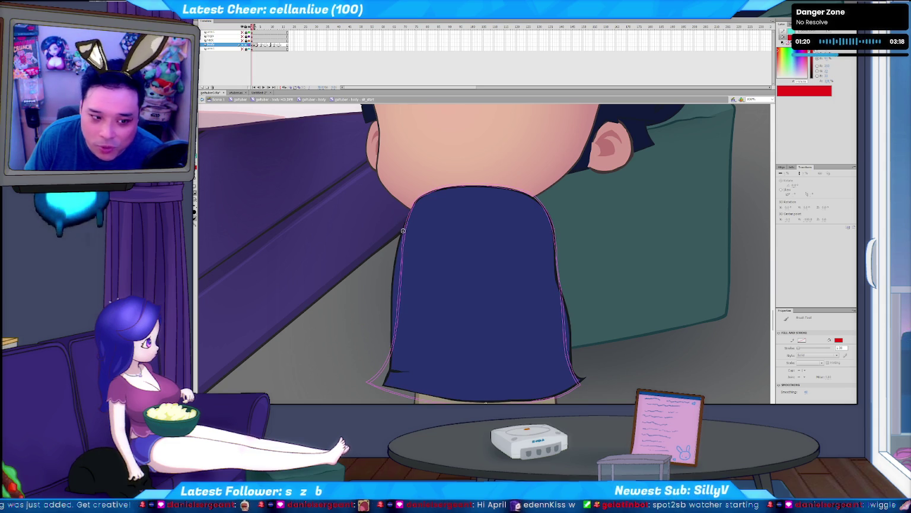
key("period")
key("period")
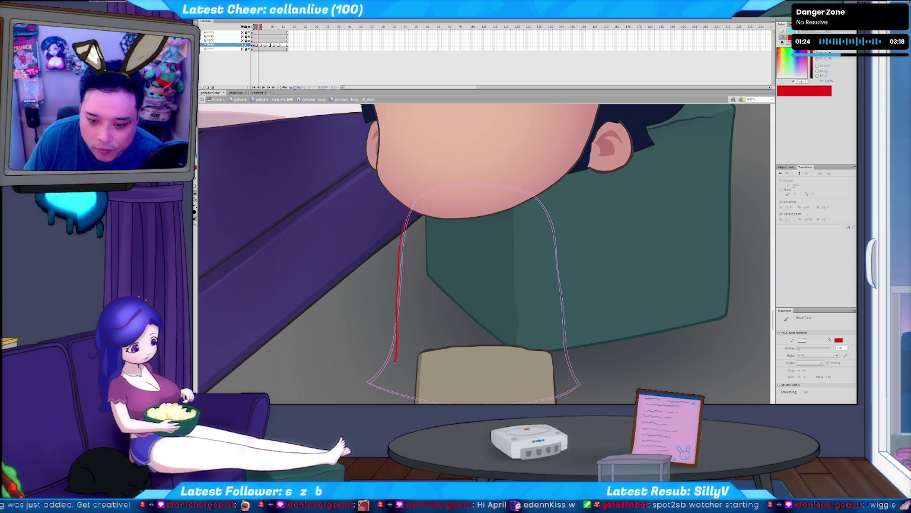
Step: Trace the neck's left edge in red from the chin, undoing attempts that don't fit
left_click_drag(396, 358, 374, 399)
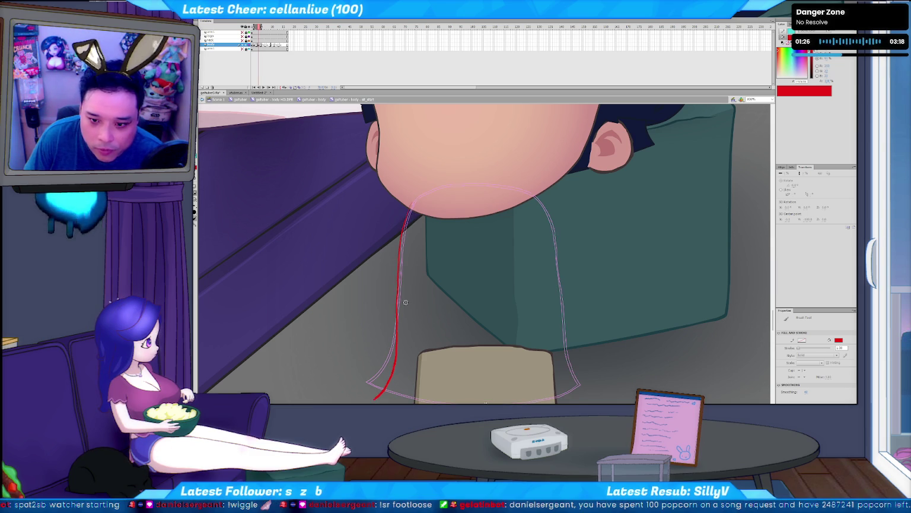
mouse_move(410, 204)
left_mouse_down()
mouse_move(395, 295)
mouse_move(398, 403)
left_mouse_up()
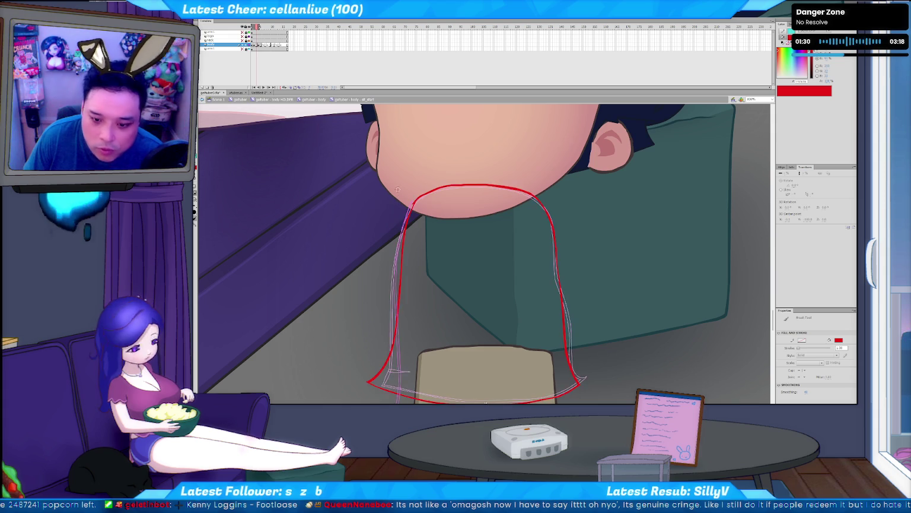
key(".")
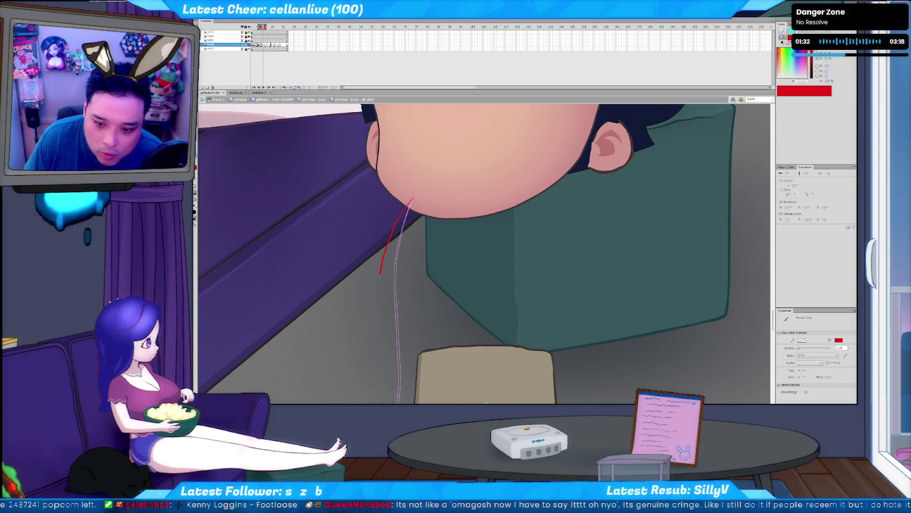
left_click_drag(410, 203, 390, 275)
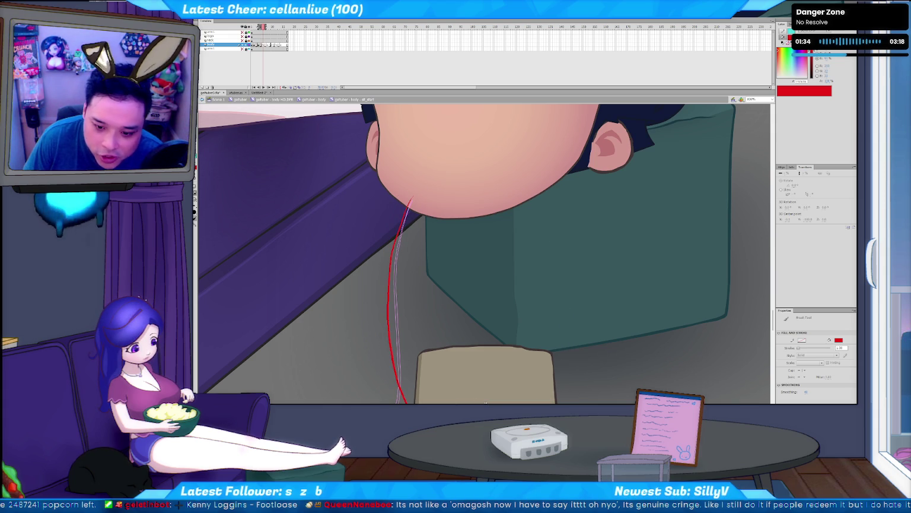
key(".")
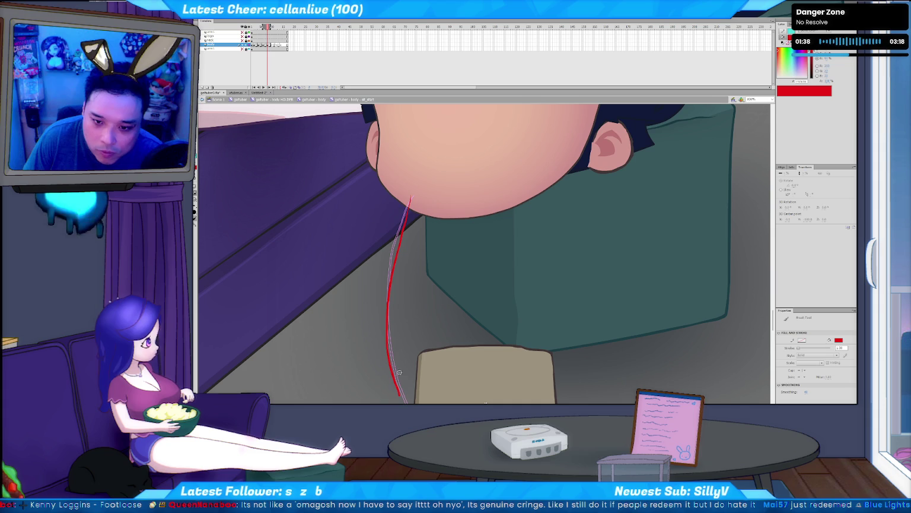
key(".")
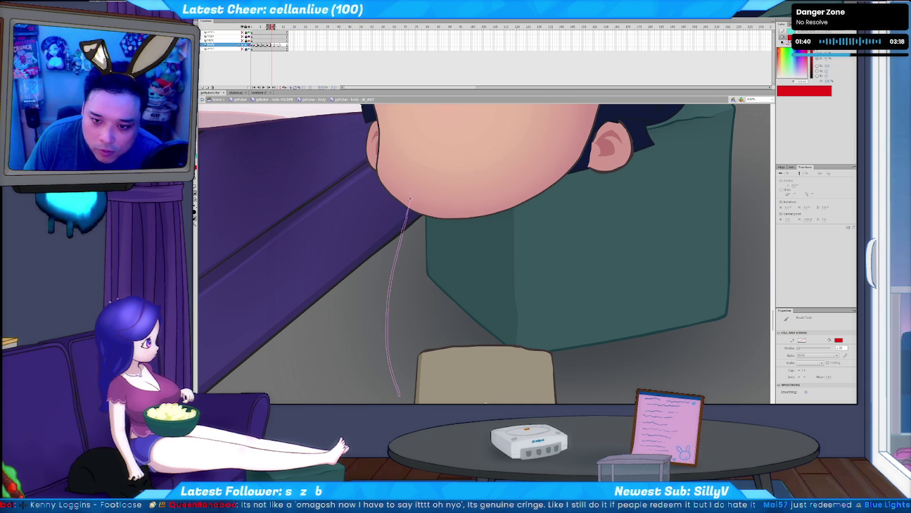
key(".")
Step: Redraw the red neck line from the chin downward, then return to the navy frame
left_click_drag(408, 206, 396, 339)
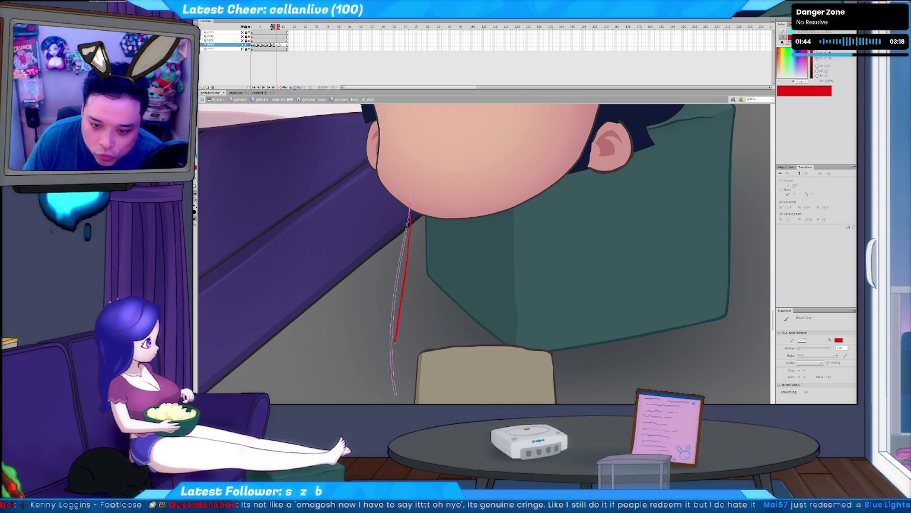
left_click_drag(391, 374, 390, 389)
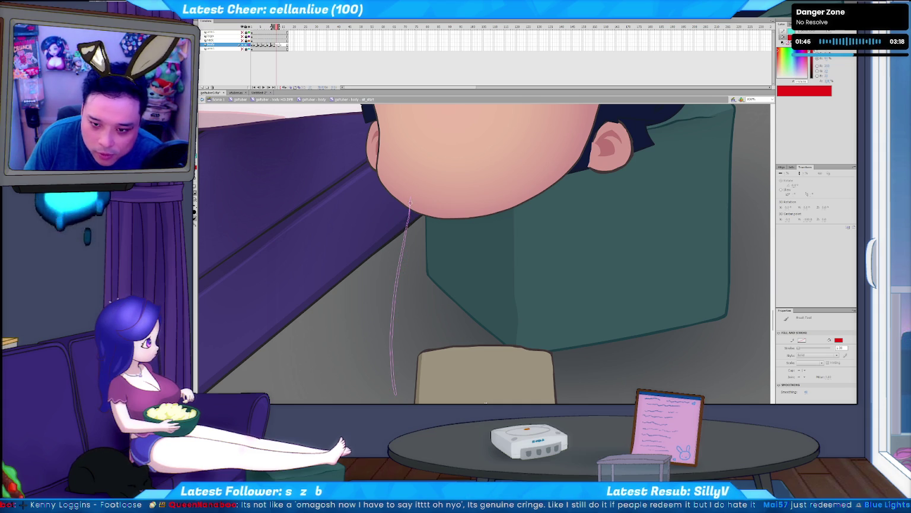
key(".")
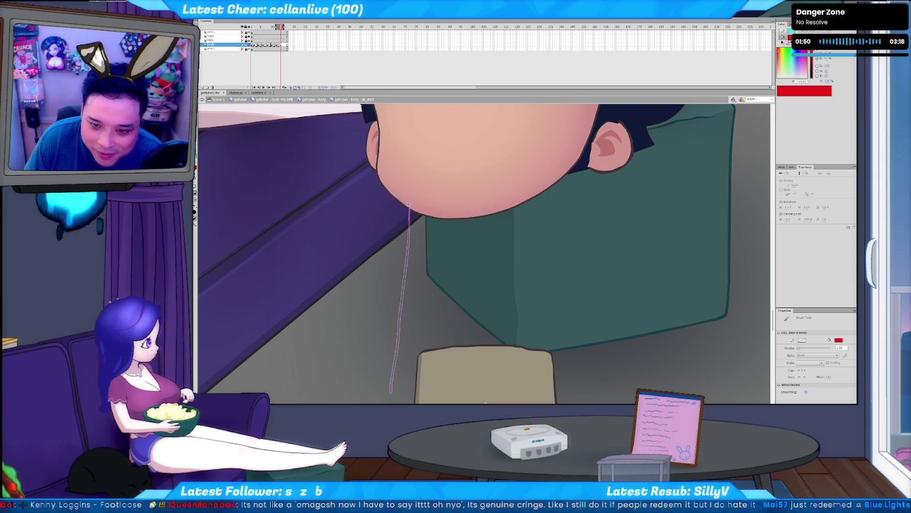
left_click_drag(408, 204, 389, 391)
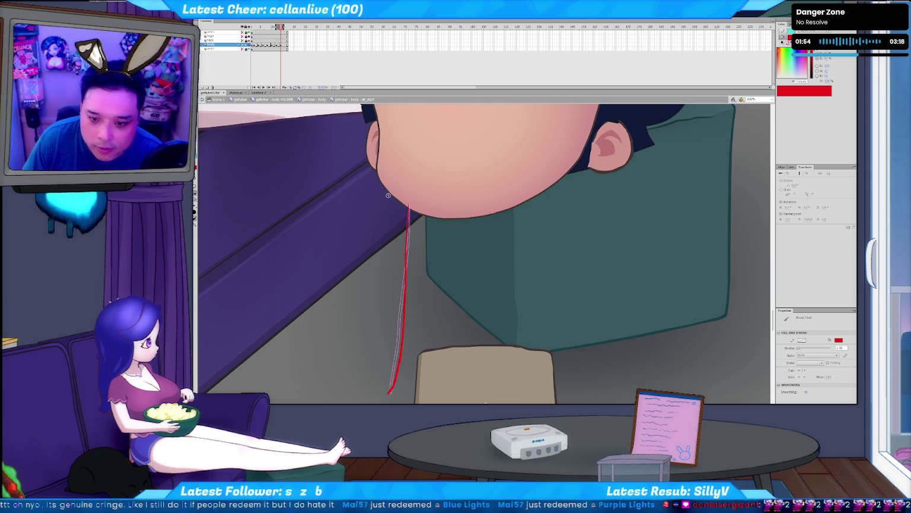
key("Return")
key("comma")
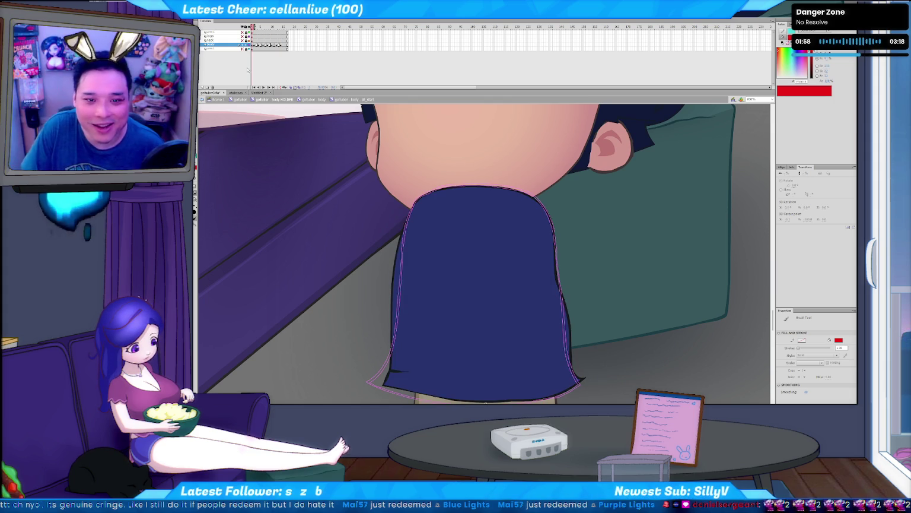
Step: Play and stop the shirt animation from the red stroke frame, then switch to Chrome
left_click(253, 44)
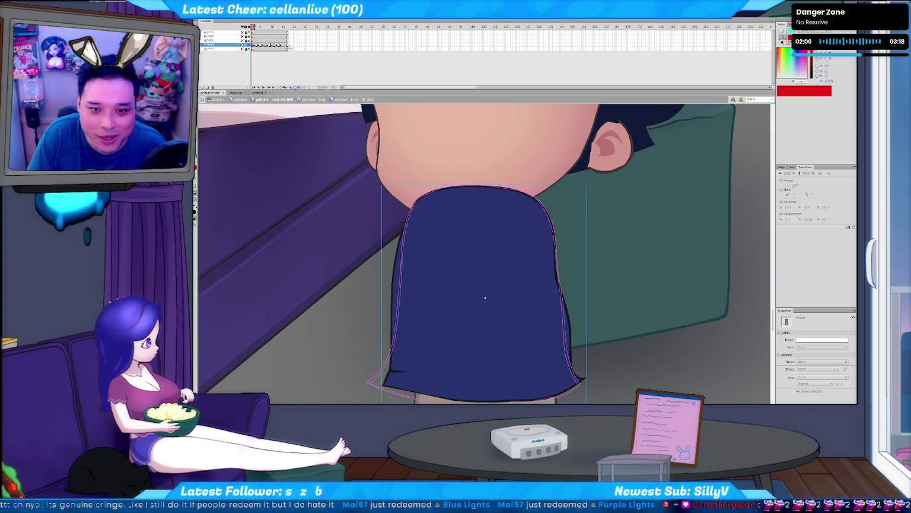
key("Return")
key("comma")
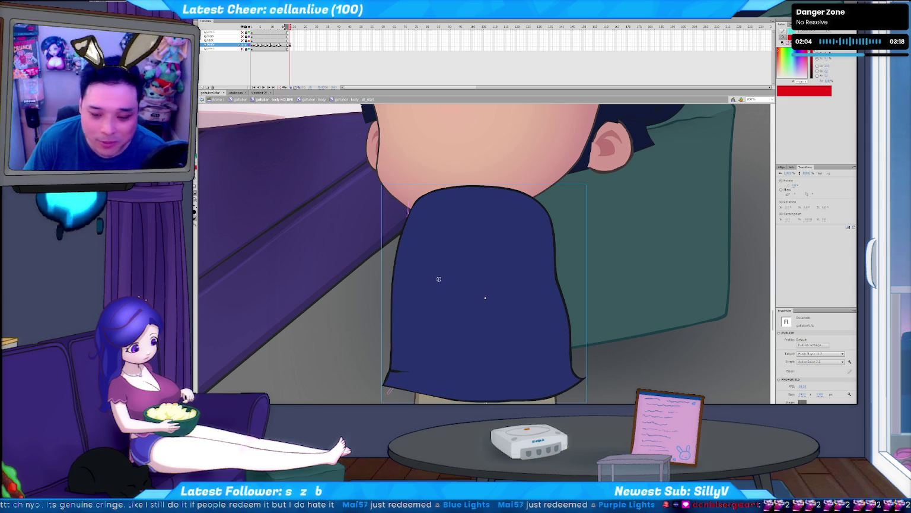
key("comma")
key("comma")
key("comma")
key("Return")
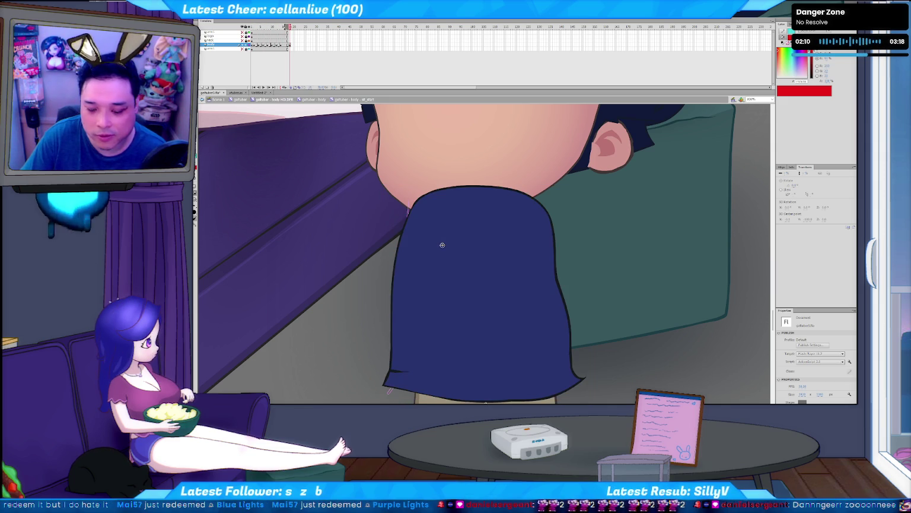
key("Return")
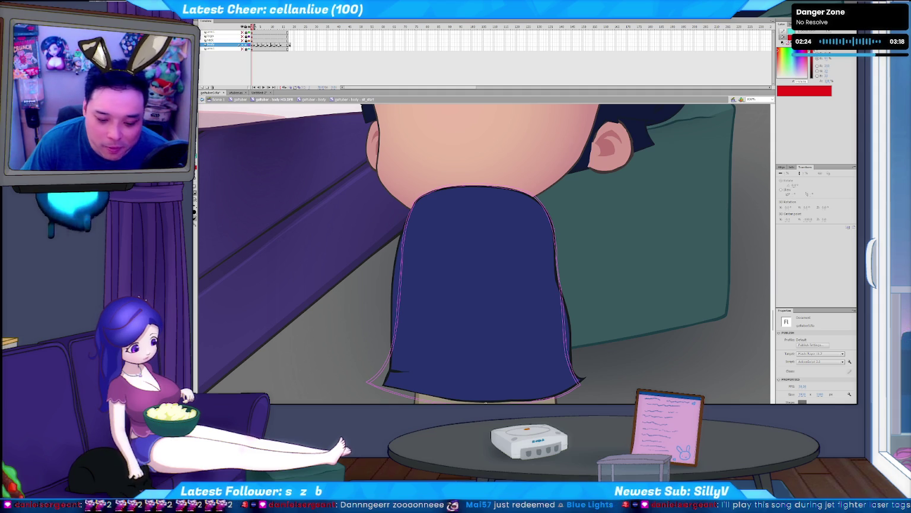
key("alt+Tab")
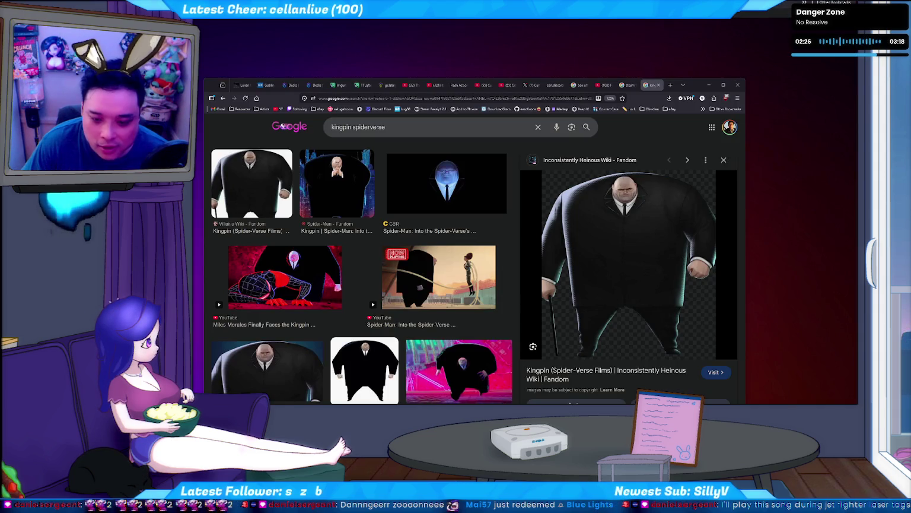
Step: Close the search tabs, enlarge the YouTube page, and copy the ko-fi link address
left_click(656, 86)
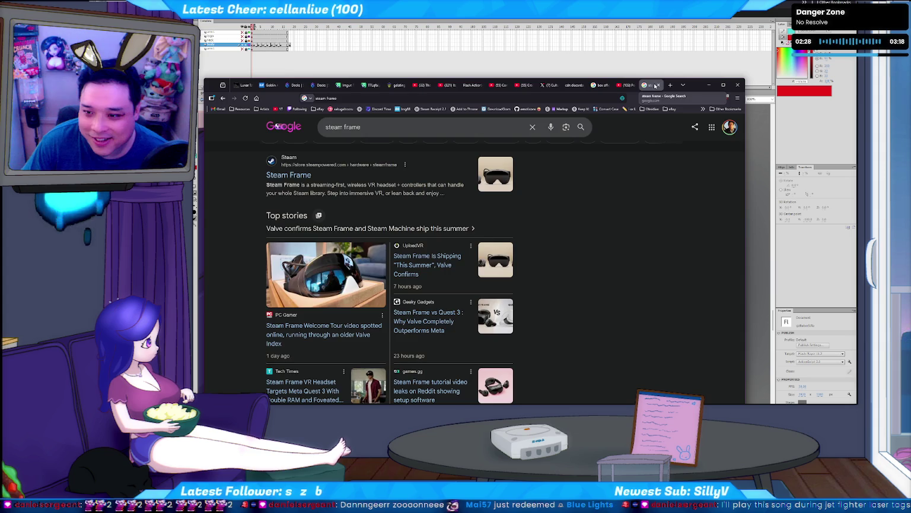
key("ctrl+plus")
key("ctrl+plus")
key("ctrl+plus")
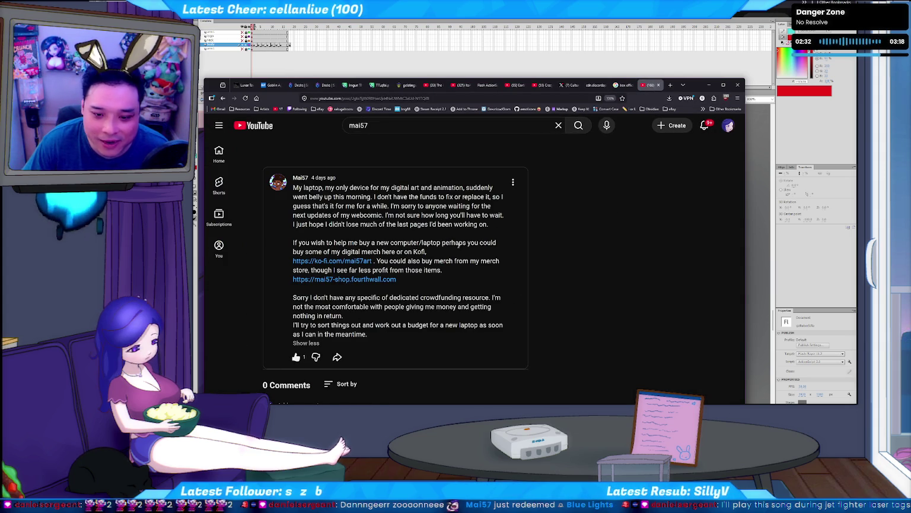
right_click(352, 265)
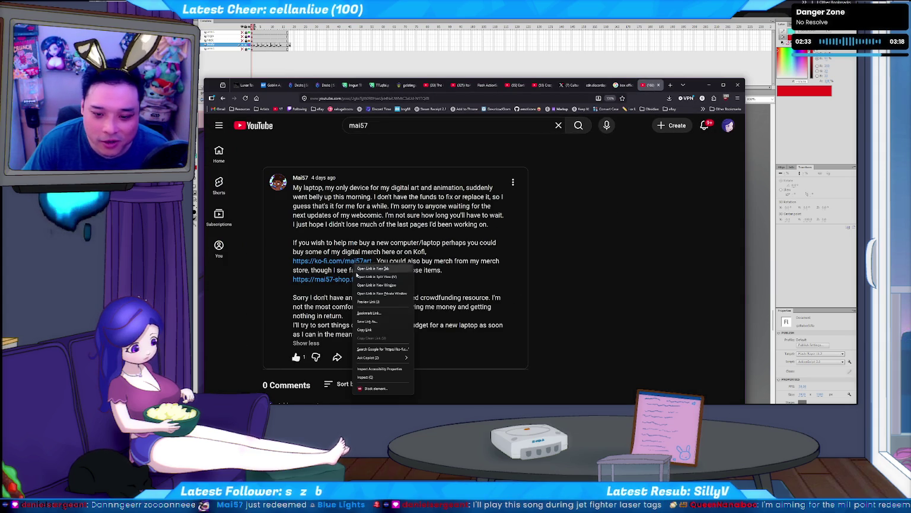
left_click(373, 329)
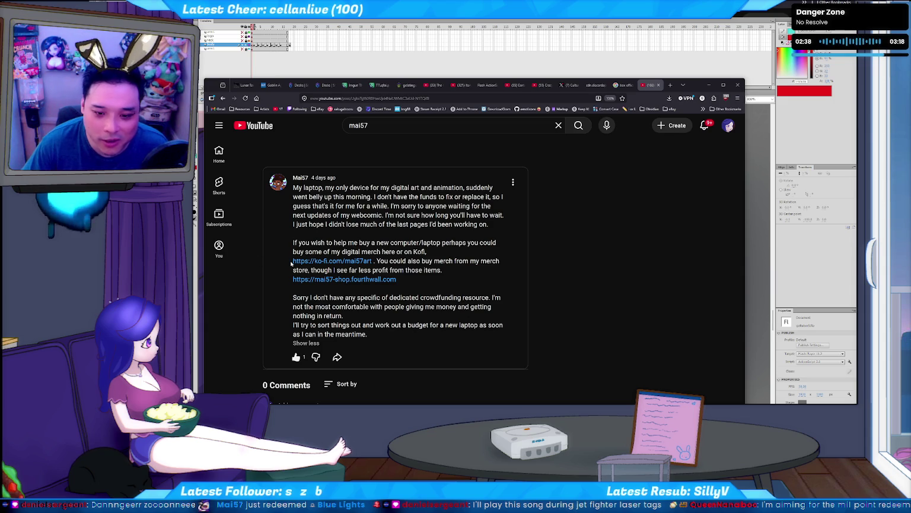
Step: Select the ko-fi link text, clear the selection, and return to Flash
left_click_drag(291, 263, 293, 185)
left_click_drag(374, 261, 296, 261)
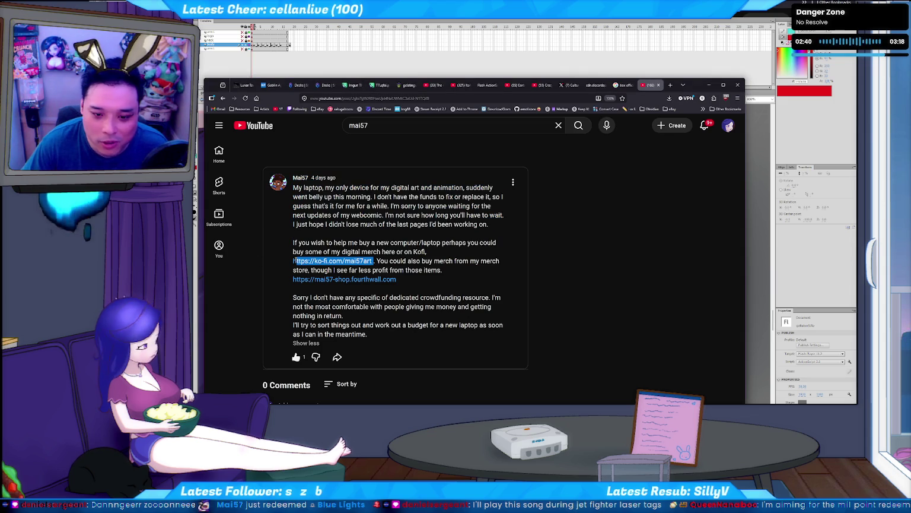
key("alt+Tab")
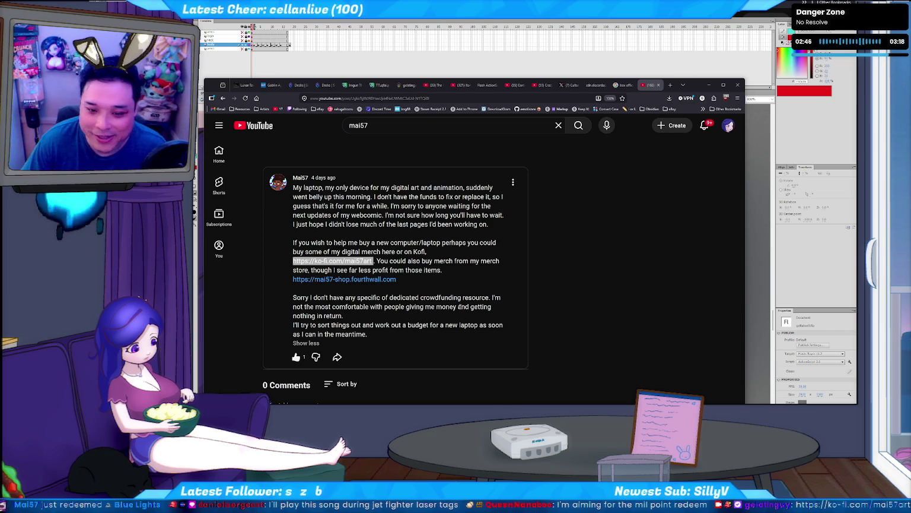
left_click(471, 269)
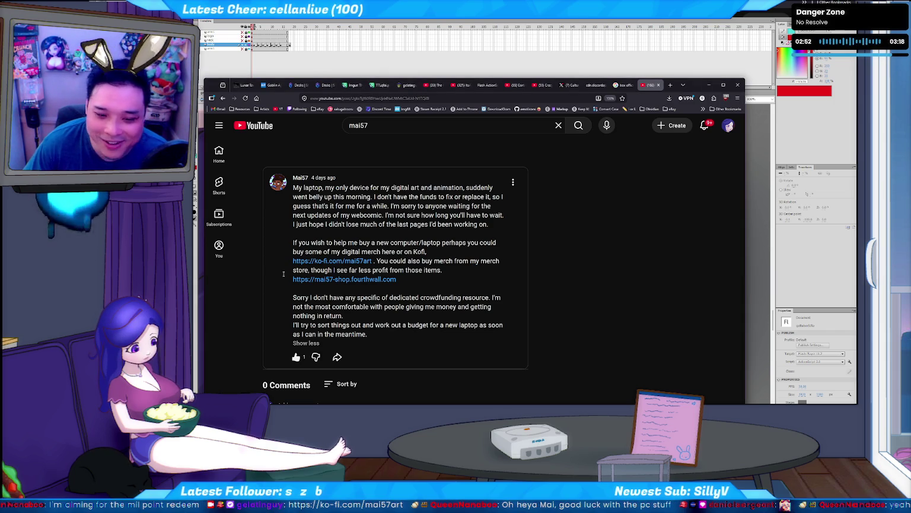
key("alt+Tab")
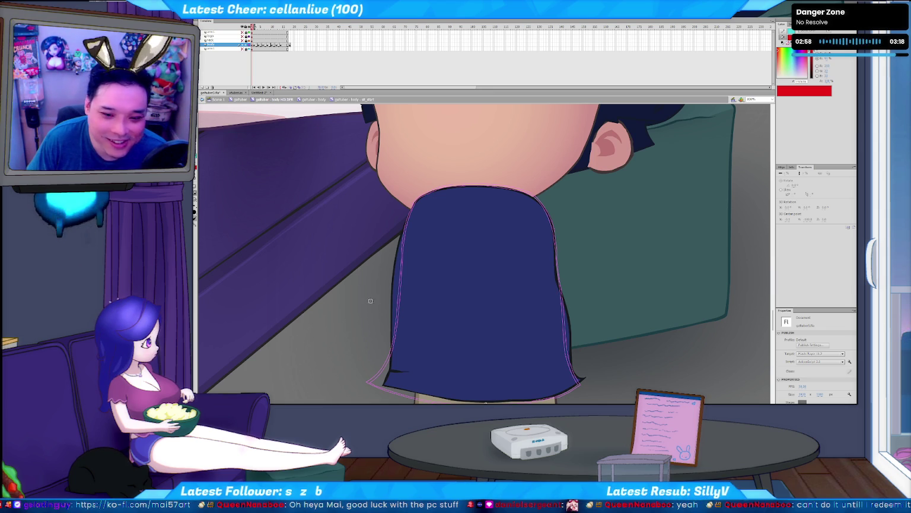
Step: Sketch a red brush stroke, step through the frames, and play the animation preview
key("b")
left_click_drag(372, 295, 364, 341)
key("period")
key("comma")
key("period")
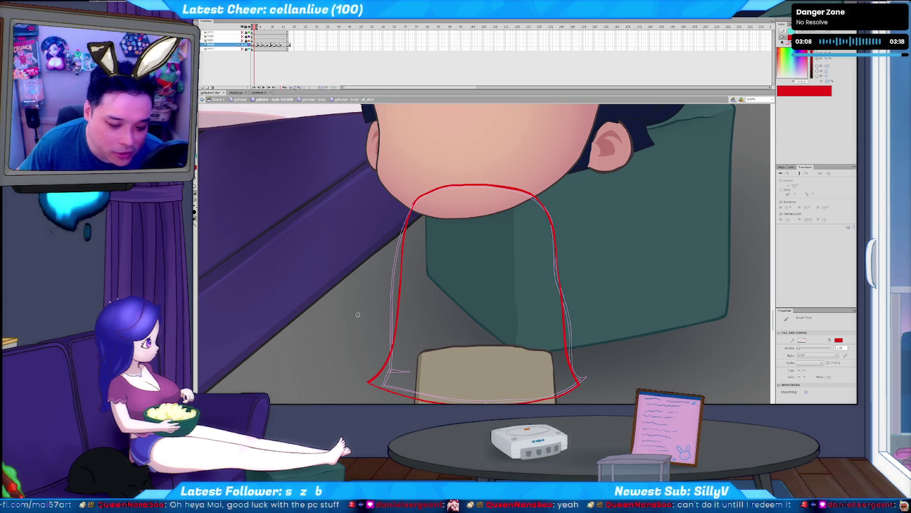
key("Return")
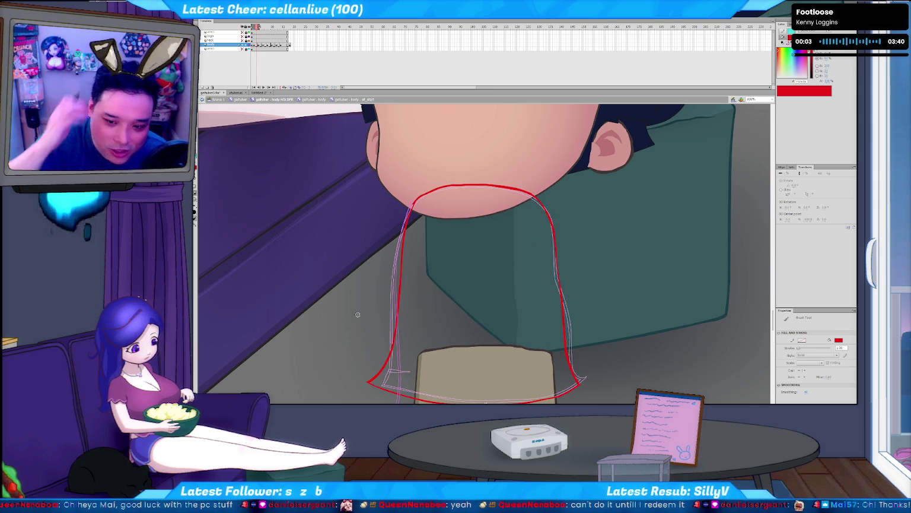
Step: Stop playback, select the red neck line and nudge it slightly right
key("v")
left_click(397, 226)
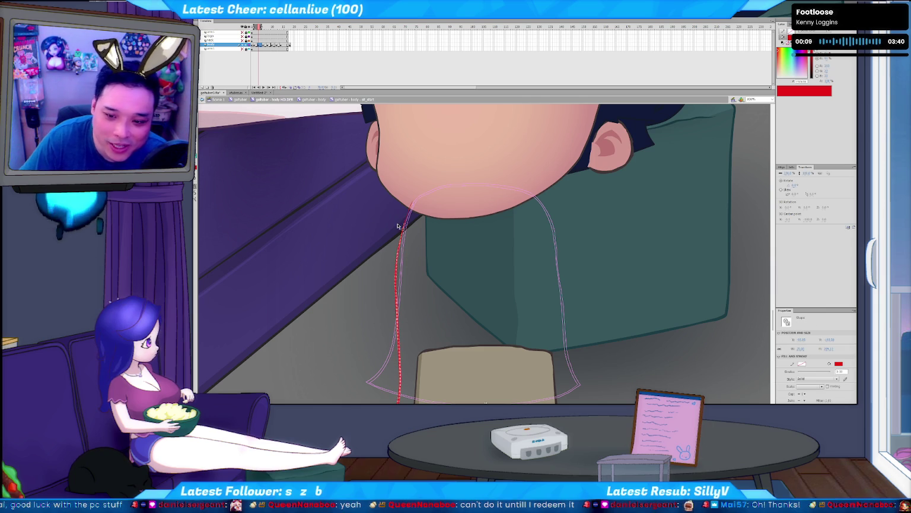
key("Right")
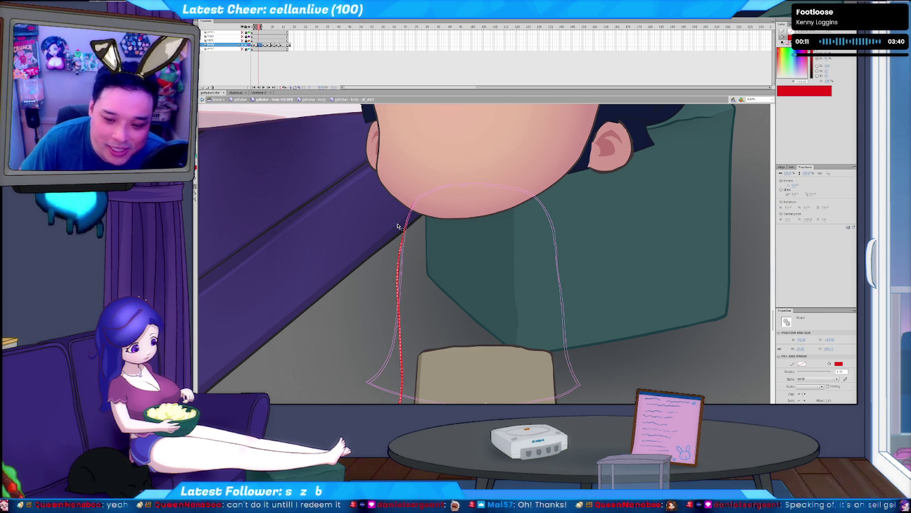
left_click(361, 302)
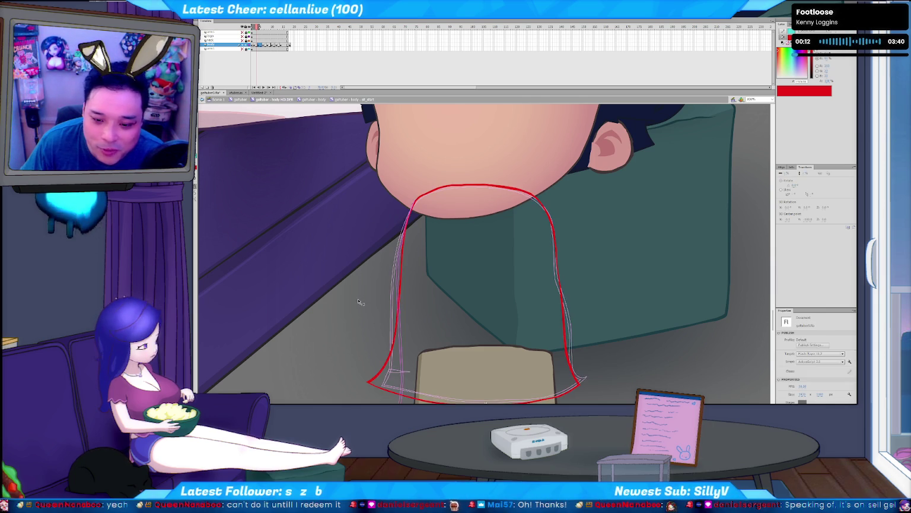
left_click(391, 273)
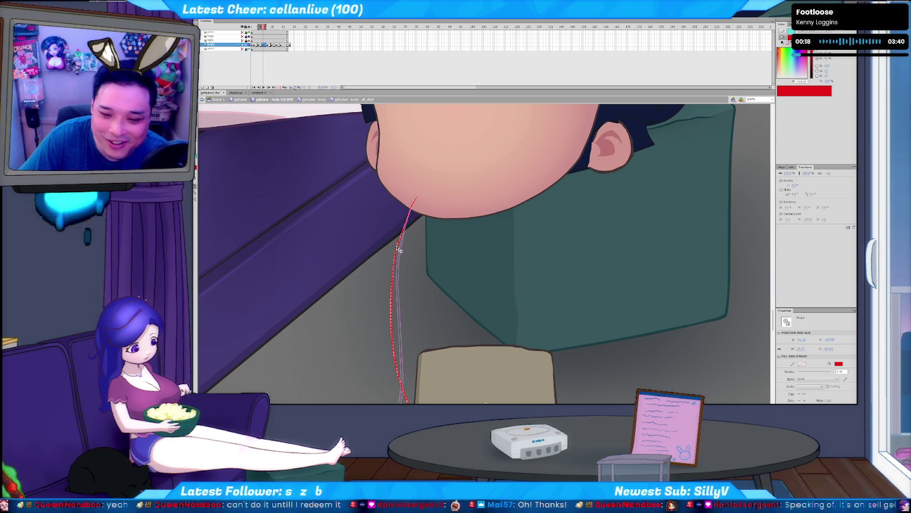
left_click(399, 249)
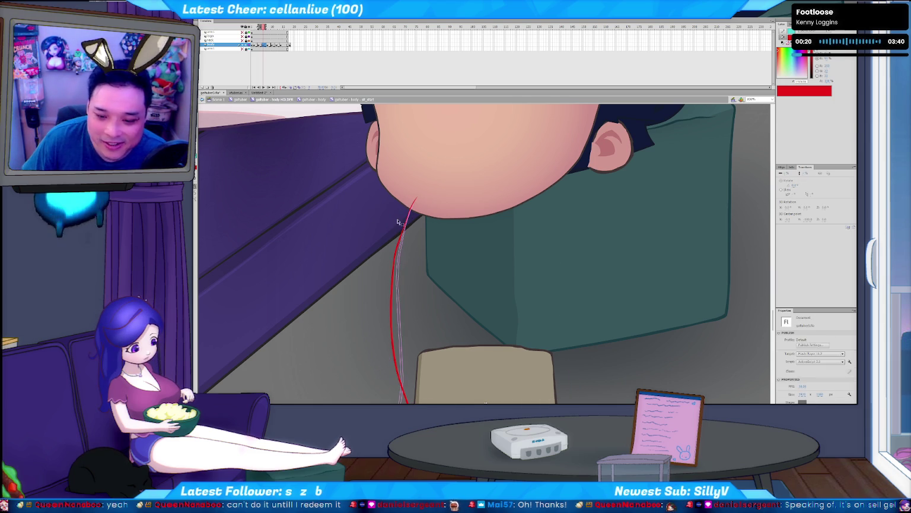
Step: Step through the neck frames and redraw the red neck line down from the chin
key("period")
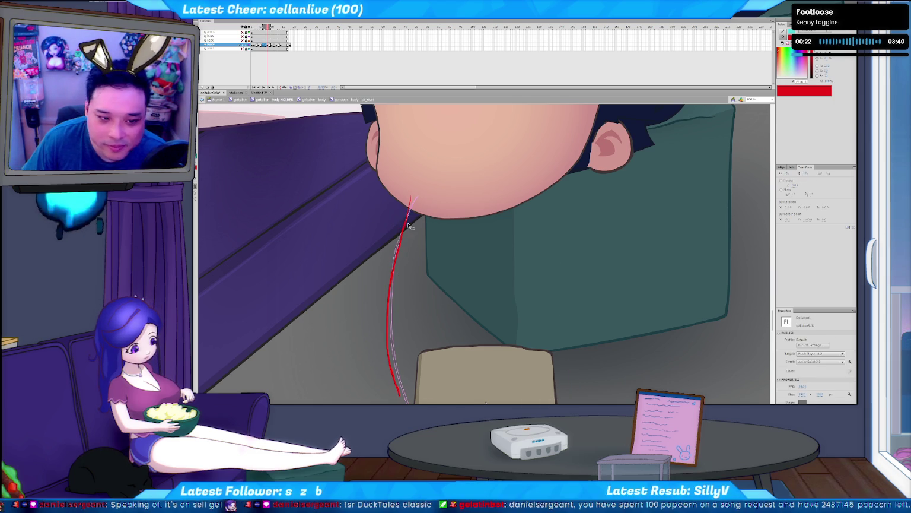
key("period")
key("period")
key("period")
key("period")
key("period")
left_click(407, 247)
key("b")
key("comma")
key("comma")
key("comma")
left_click_drag(409, 200, 398, 394)
key("period")
key("period")
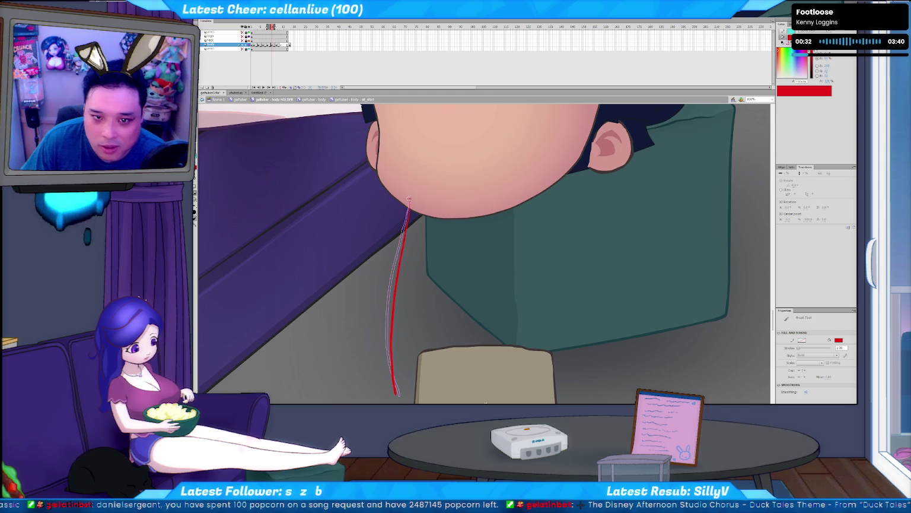
left_click(290, 46)
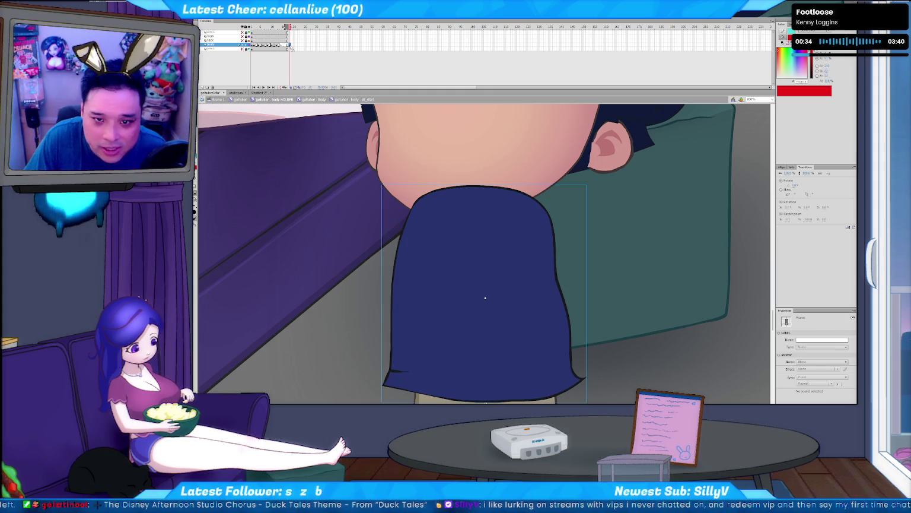
Step: Insert Layer 2 above the body layer, then select the body layer's frames
left_click(202, 87)
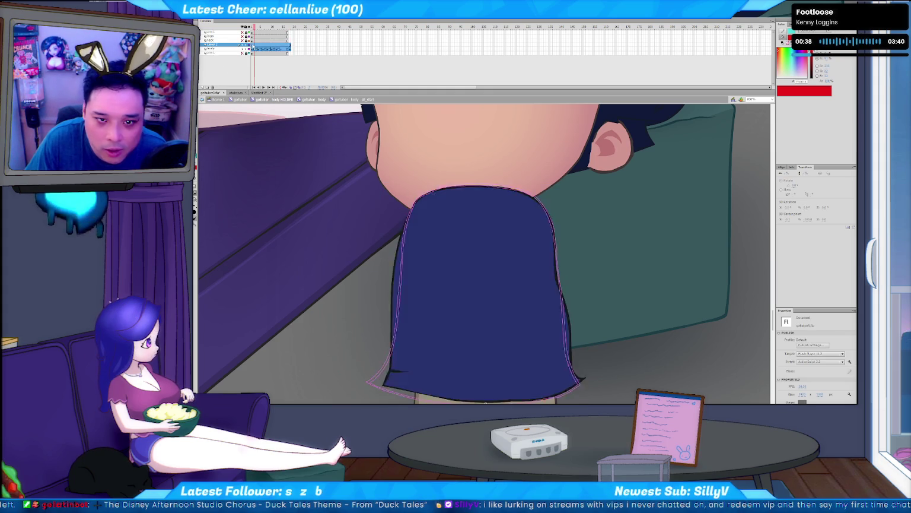
left_click(255, 48)
left_click(227, 48)
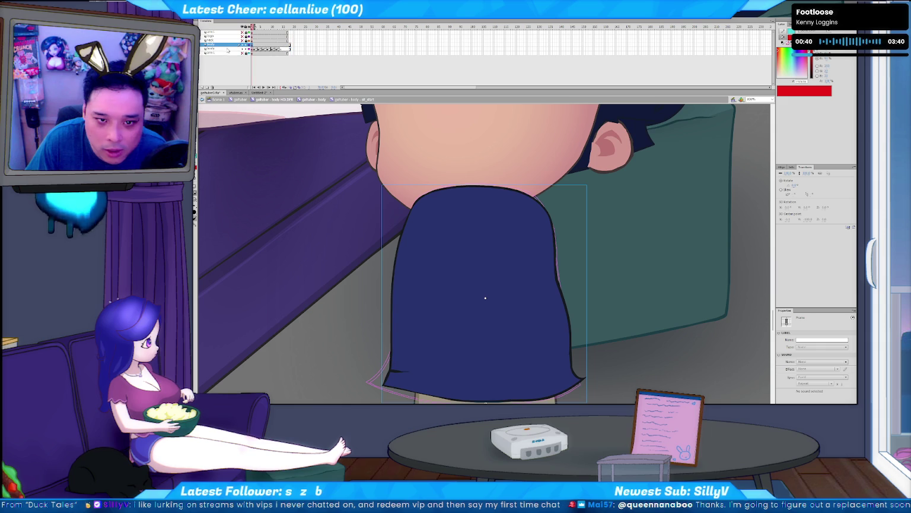
left_click(224, 48)
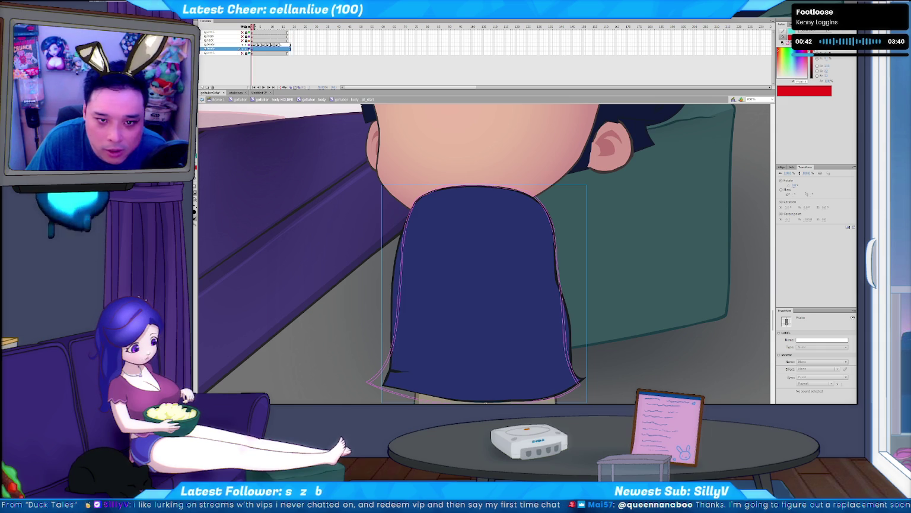
Step: Step back and forth through frames to compare the red chin stroke against the onion skin
key("Return")
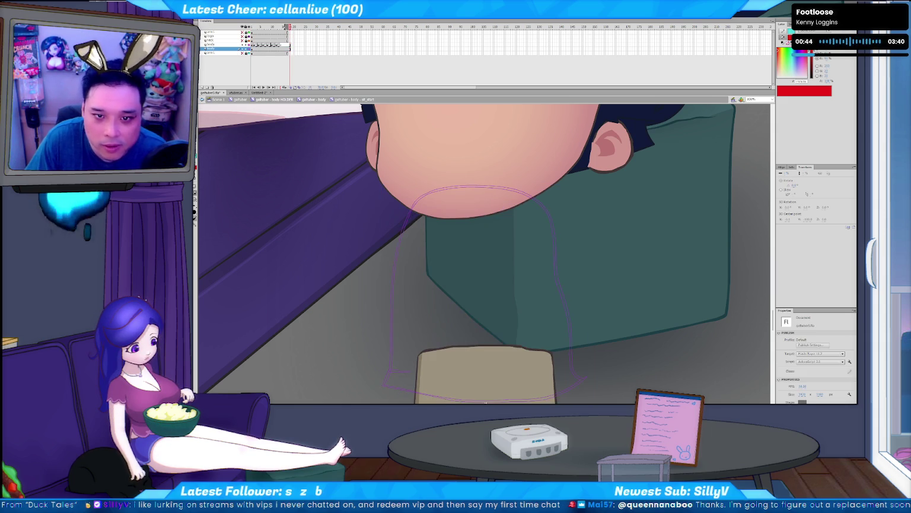
key("comma")
key("comma")
key("comma")
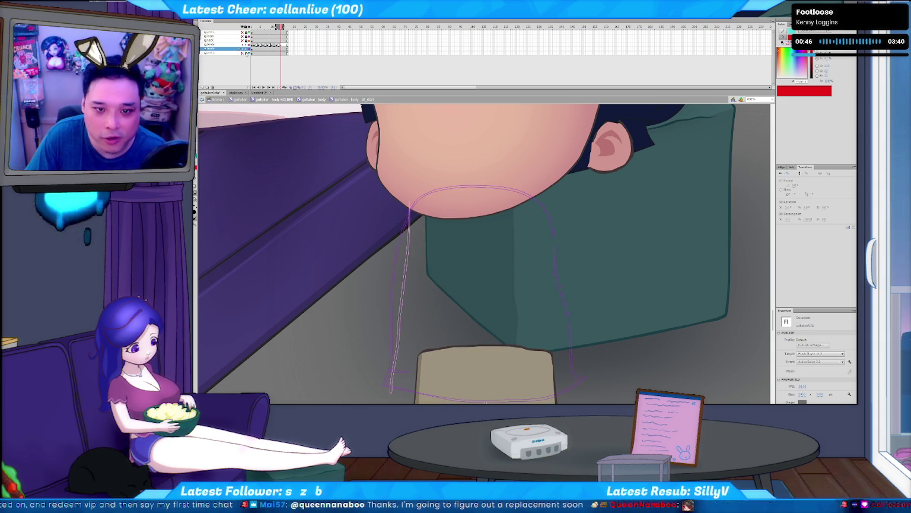
key("comma")
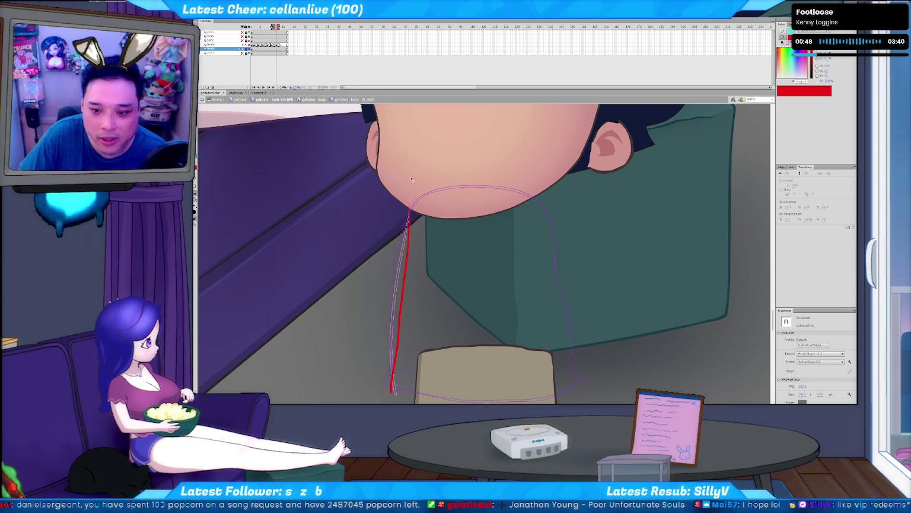
key("comma")
key("period")
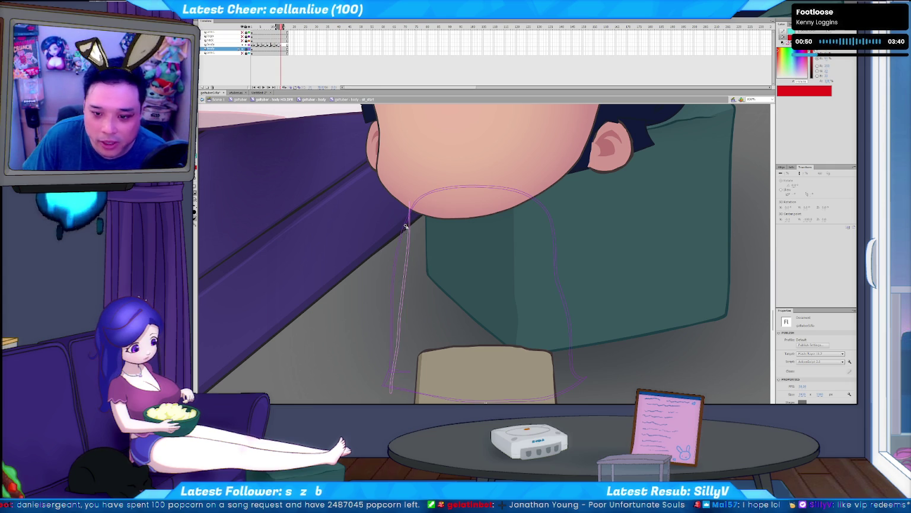
key("comma")
key("period")
key("comma")
left_click(272, 45)
Step: Draw new red brush strokes down from the chin on this frame and the next
key("comma")
key("comma")
key("b")
left_click_drag(407, 403, 414, 194)
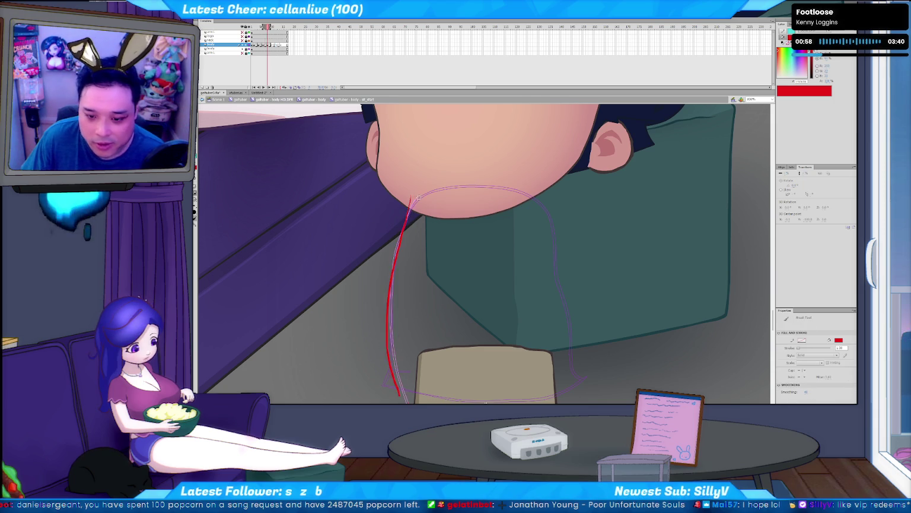
key("period")
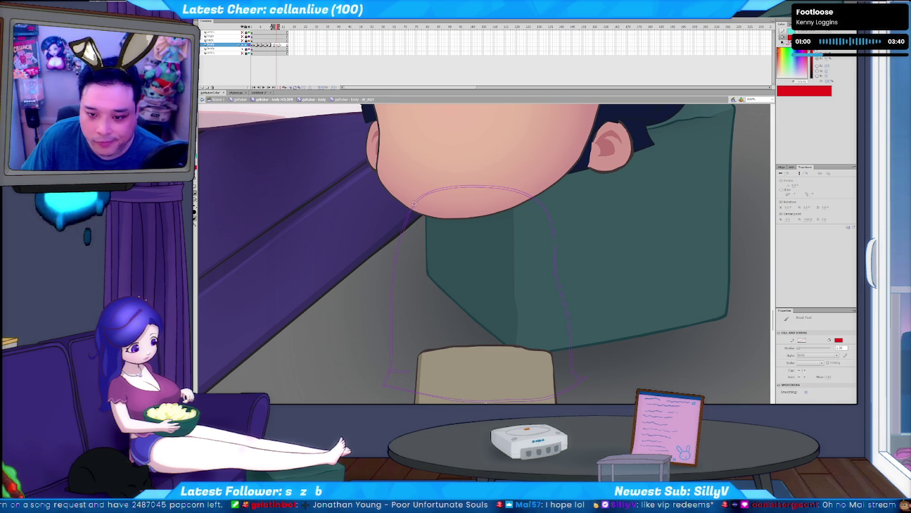
left_click_drag(402, 240, 389, 359)
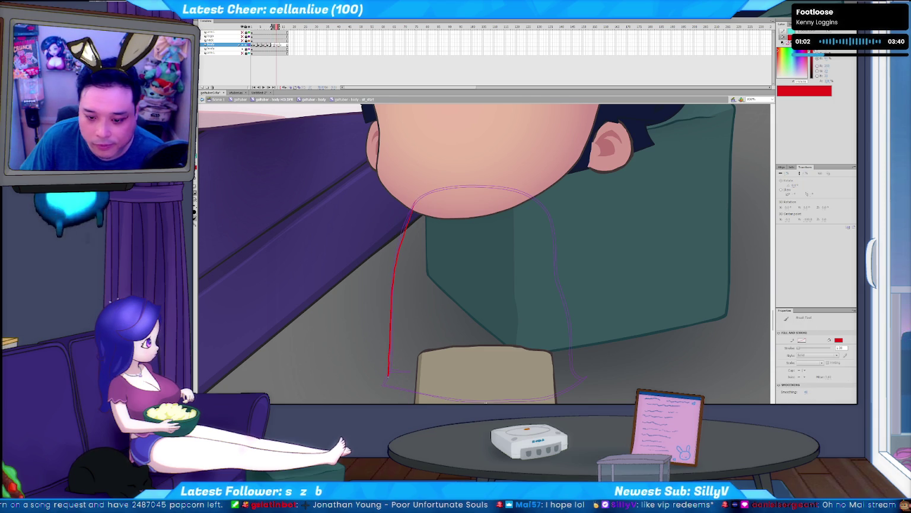
key("comma")
key("period")
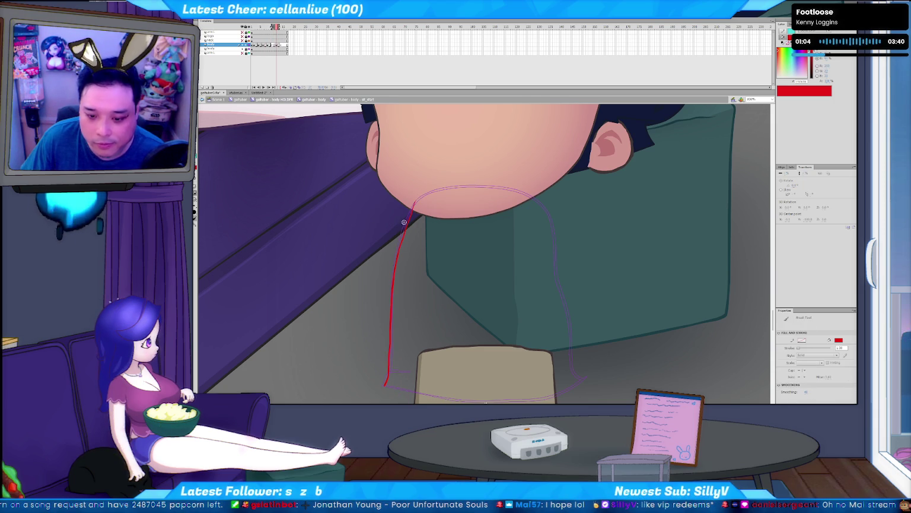
Step: Compare frames, undo the earlier stroke, and repaint the red line from chin to hem
key("comma")
key("period")
key("comma")
key("comma")
key("period")
key("period")
key("period")
key("ctrl+z")
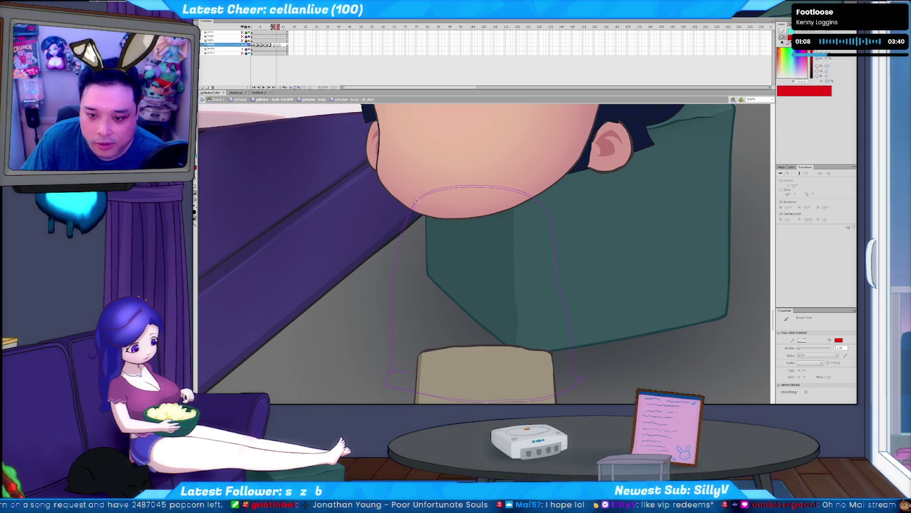
left_click_drag(413, 205, 390, 382)
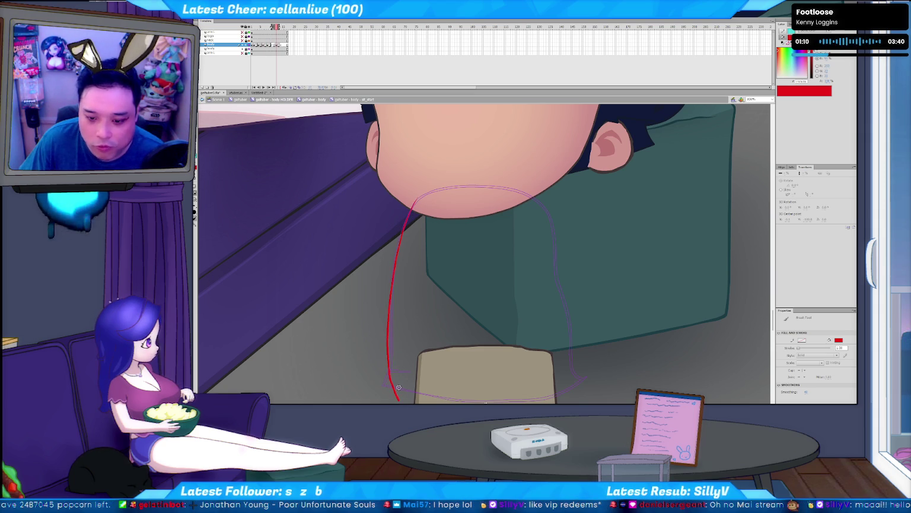
key("comma")
key("period")
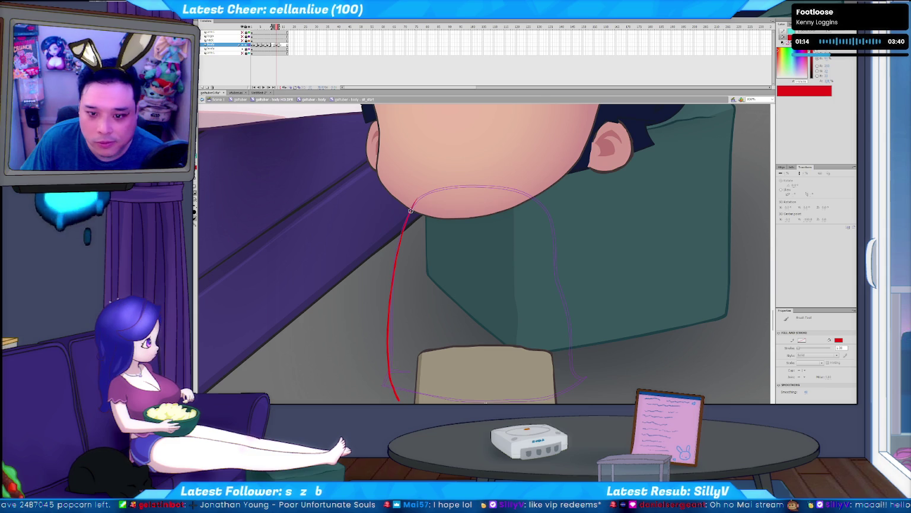
Step: Select the red stroke, cut it, and paste it in place on the previous frame
key("comma")
key("v")
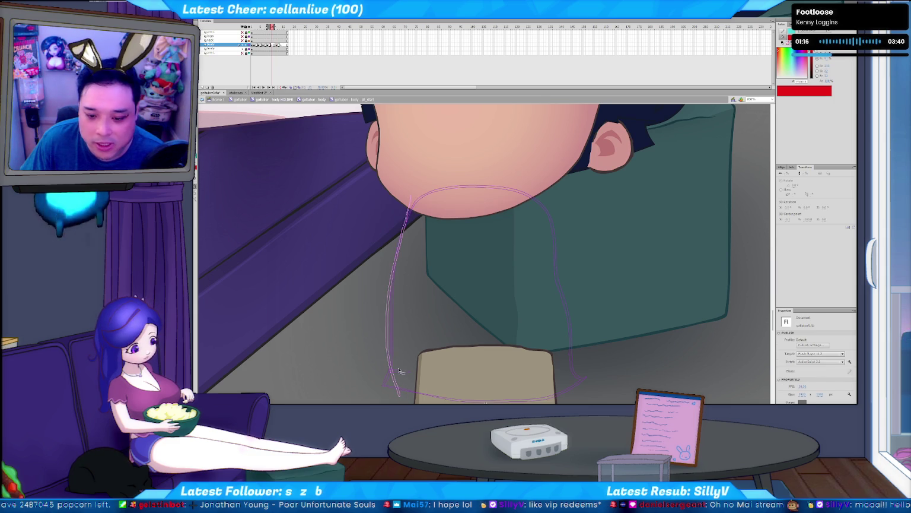
key("period")
left_click(395, 382)
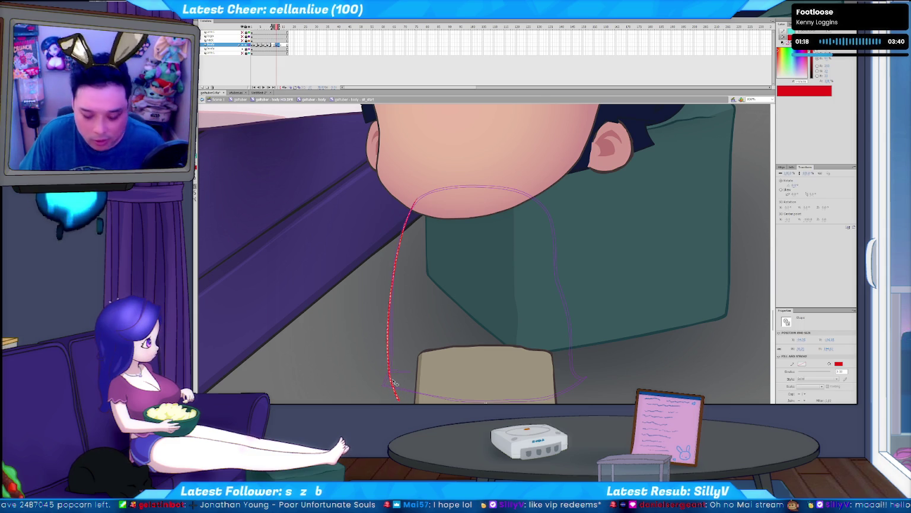
key("ctrl+x")
key("comma")
key("ctrl+shift+v")
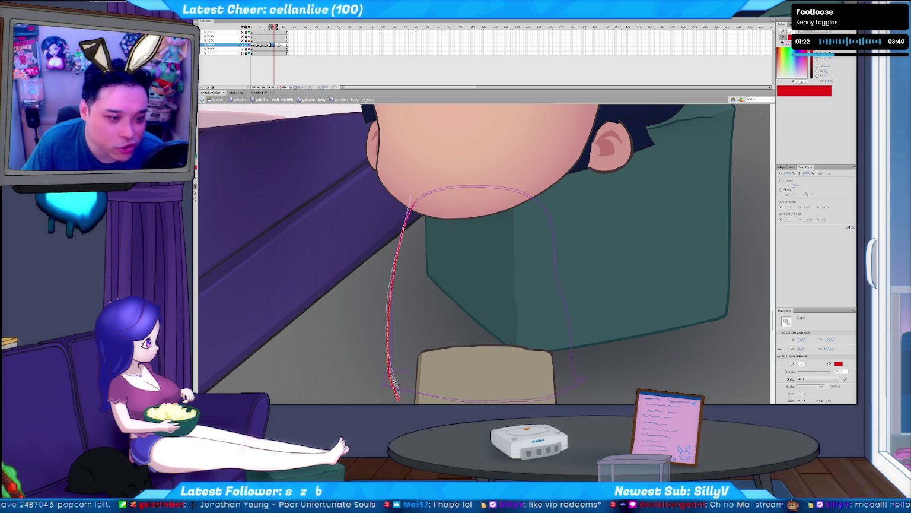
left_click(315, 321)
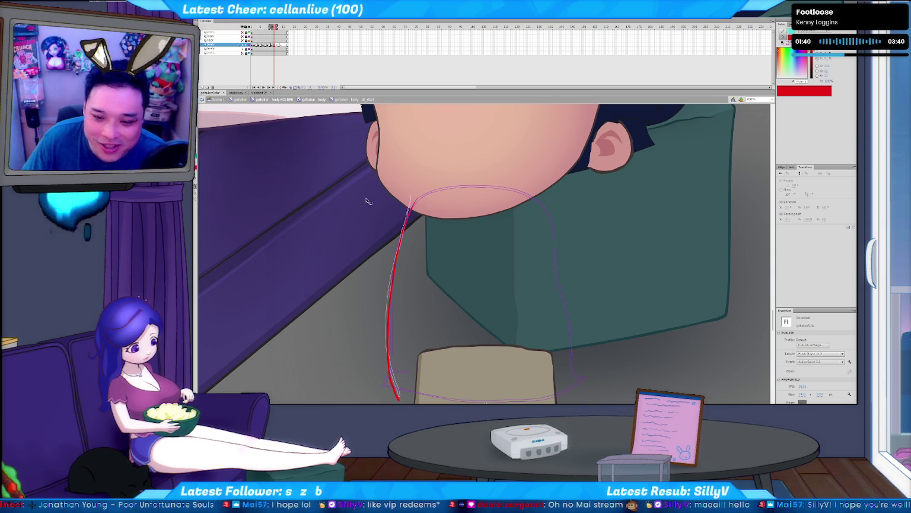
left_click(408, 200)
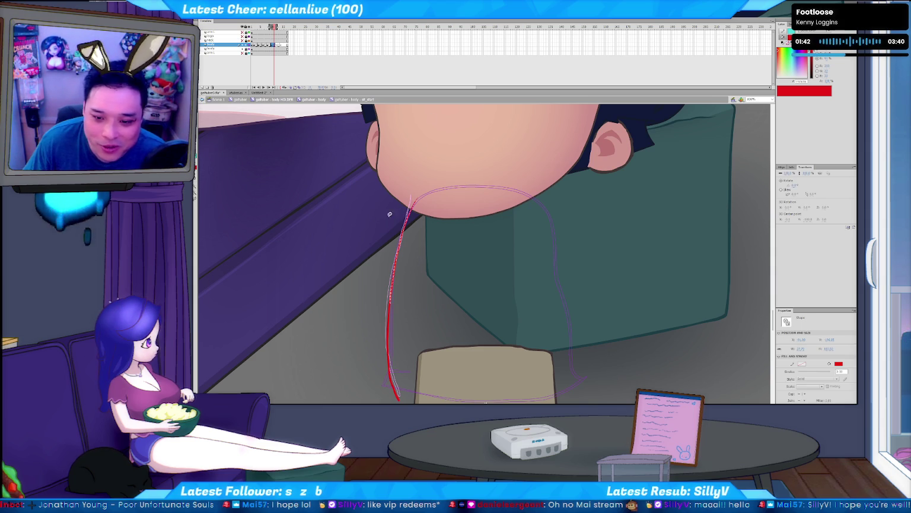
left_click(370, 278)
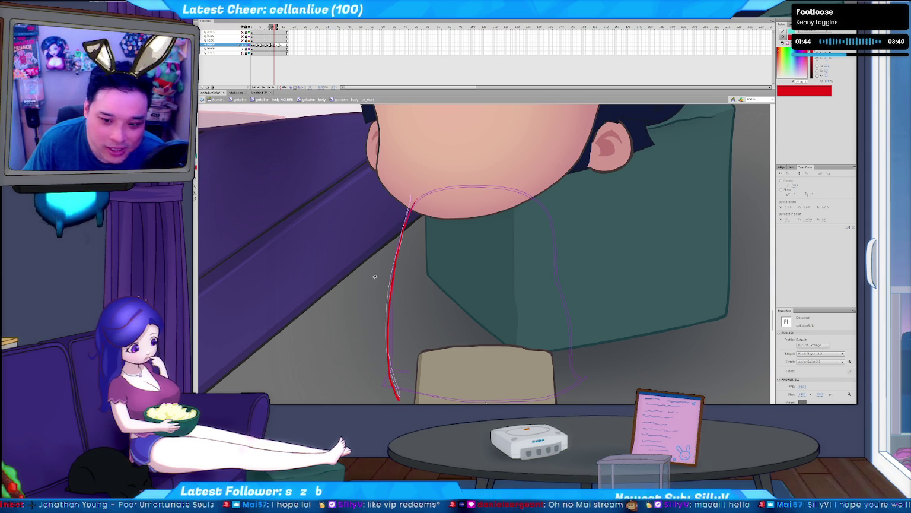
left_click(404, 217)
left_click(377, 276)
left_click(393, 276)
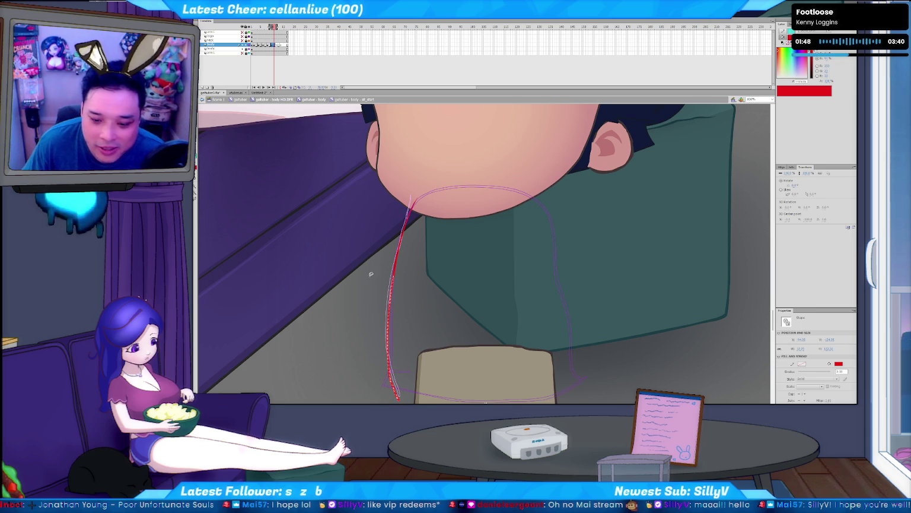
left_click(363, 334)
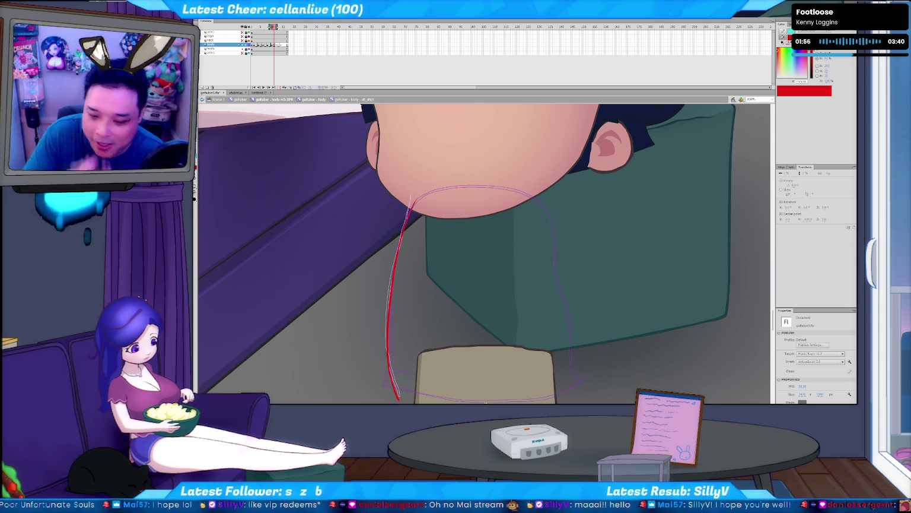
key("b")
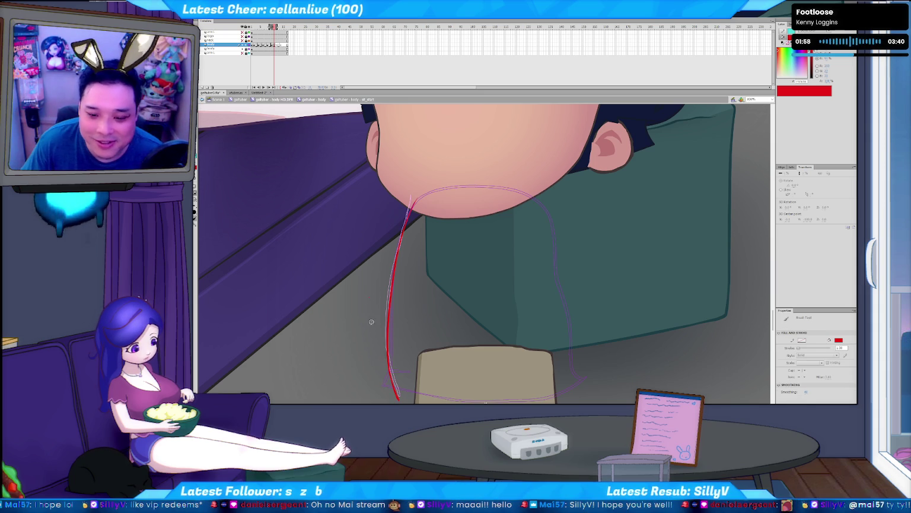
key("comma")
key("comma")
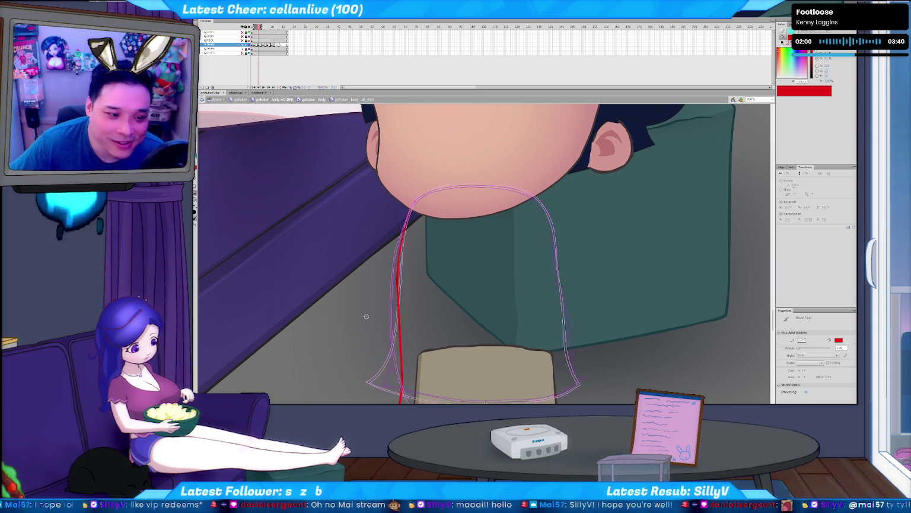
key("comma")
key("comma")
key("comma")
key("Return")
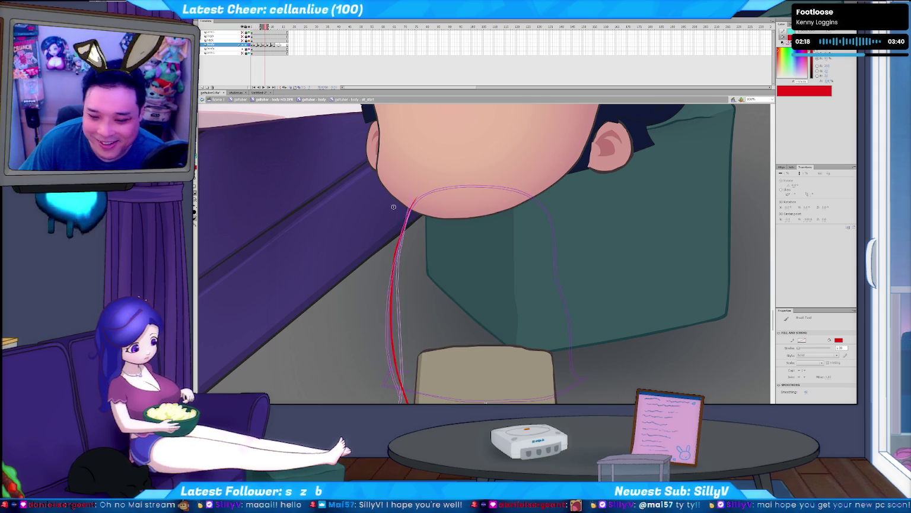
key("v")
left_click(391, 306)
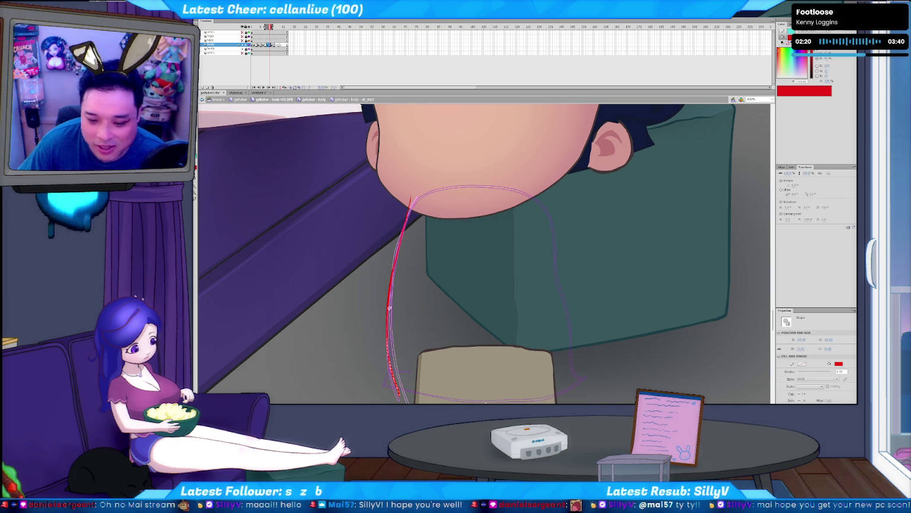
Step: Undo back to the shorter red stroke after comparing it with the longer one
key("b")
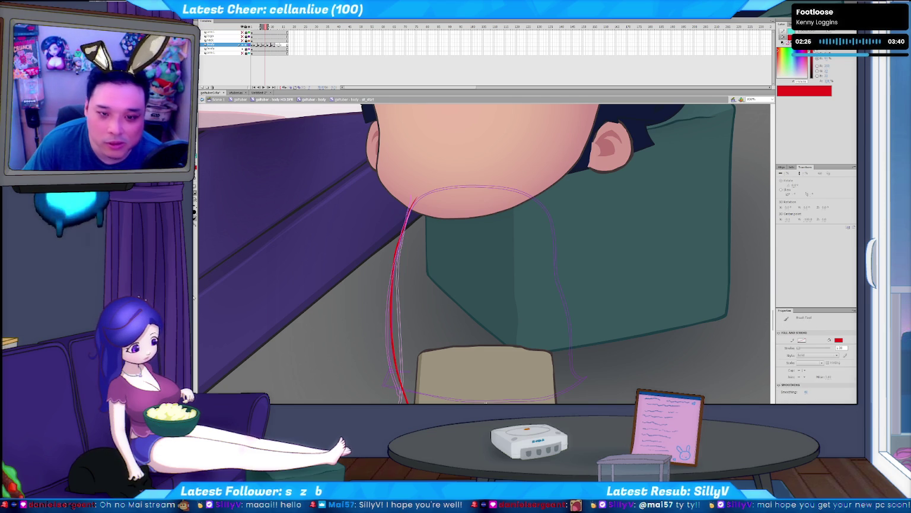
key("ctrl+z")
key("ctrl+y")
key("ctrl+z")
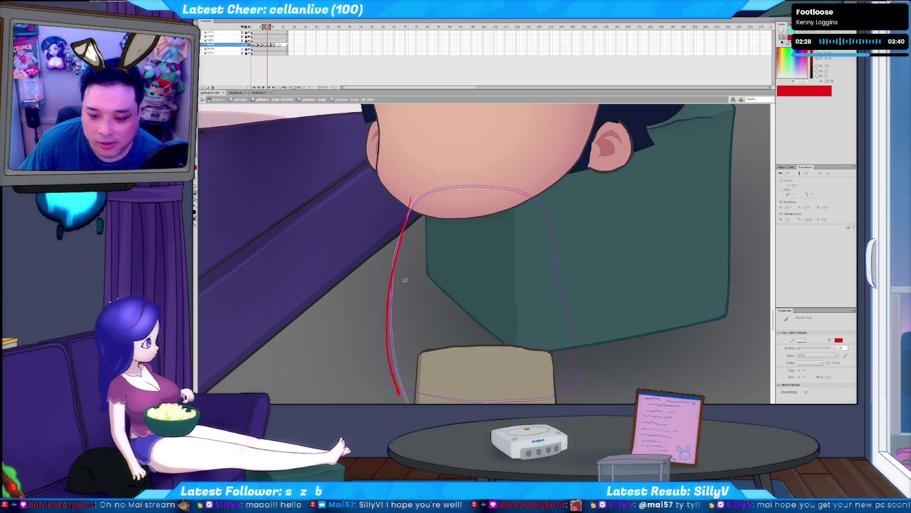
key("ctrl+y")
key("ctrl+z")
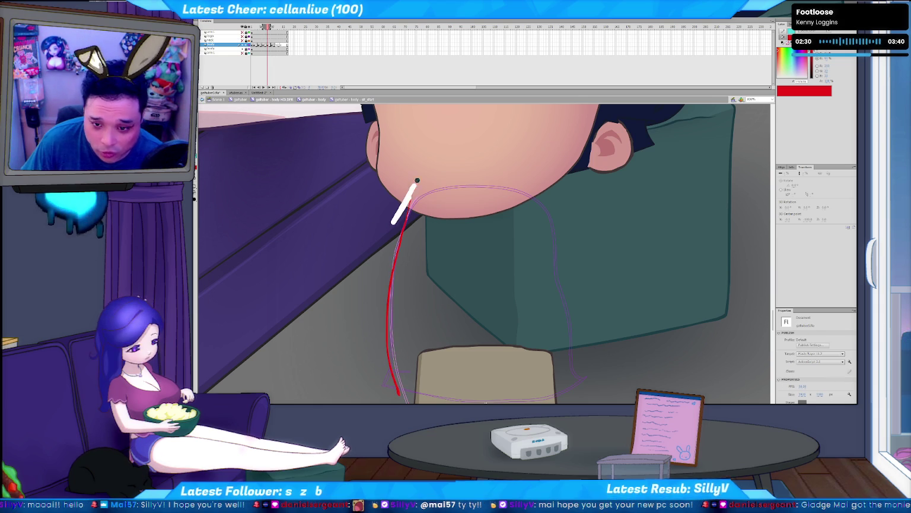
Step: Redraw the red chin-and-neck stroke, then add a red stroke down the neck on the next frame
key("b")
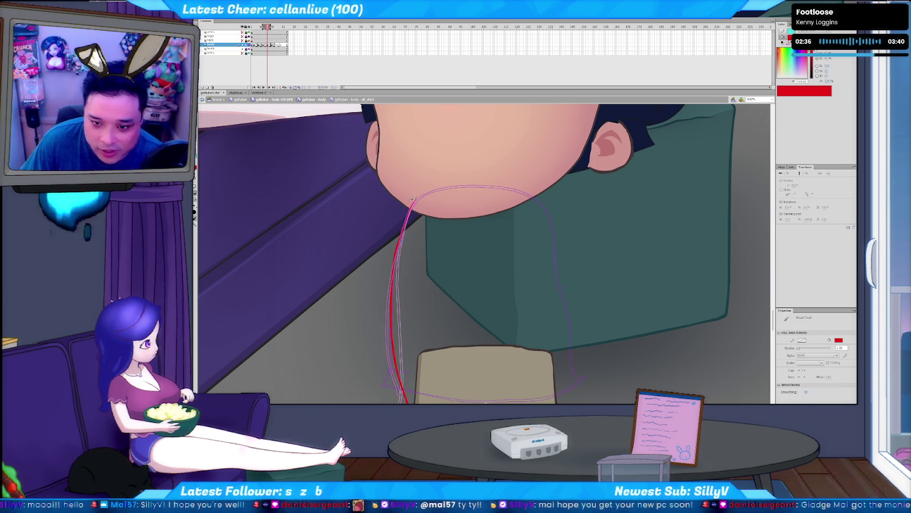
left_click_drag(397, 397, 411, 200)
key(".")
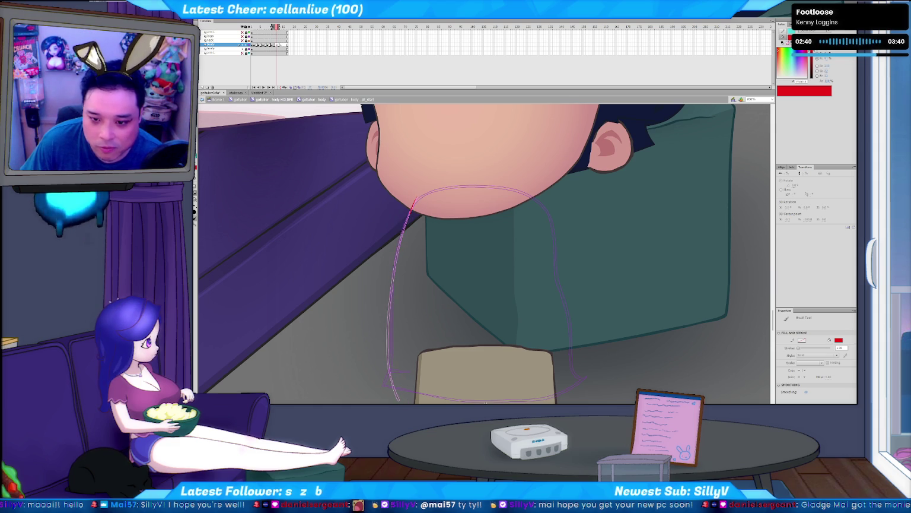
left_click_drag(413, 204, 393, 264)
left_click_drag(383, 356, 386, 383)
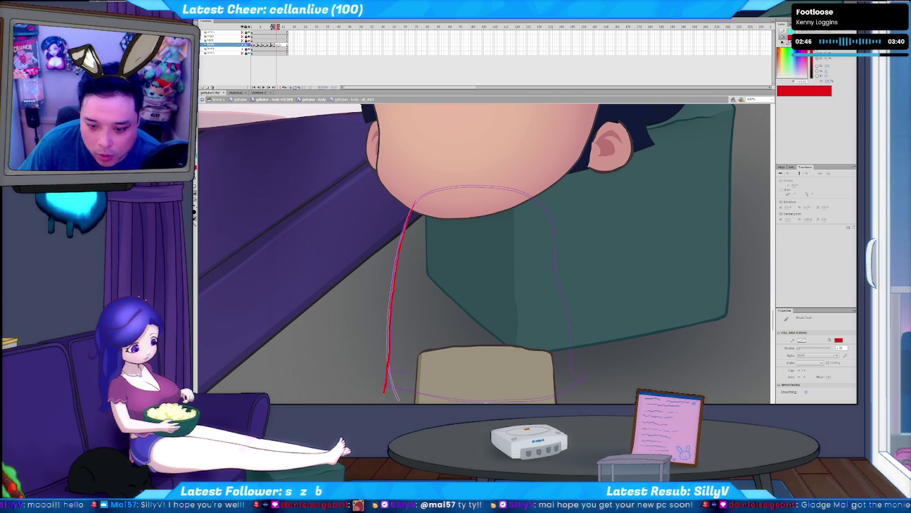
Step: Step back and forth through the frames to review the earlier red strokes
key(".")
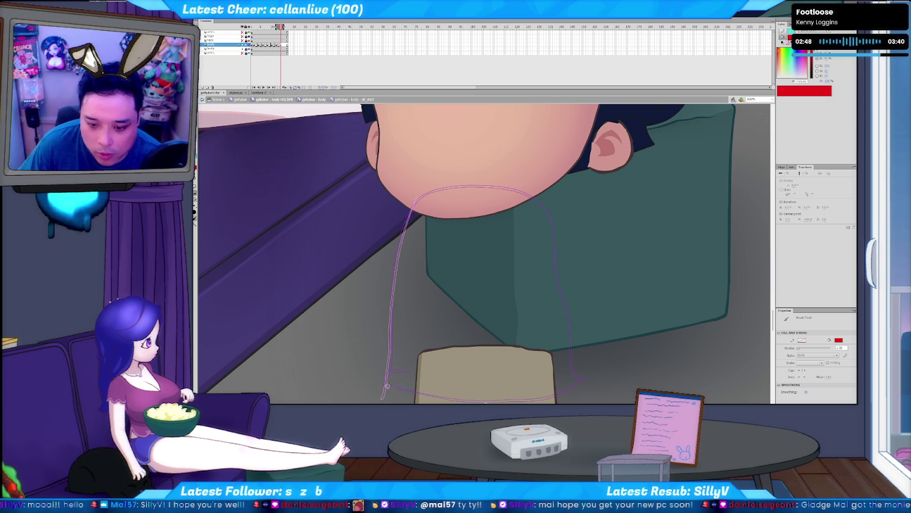
key("comma")
key("comma")
key("comma")
key("comma")
key("comma")
key("comma")
key("comma")
key("period")
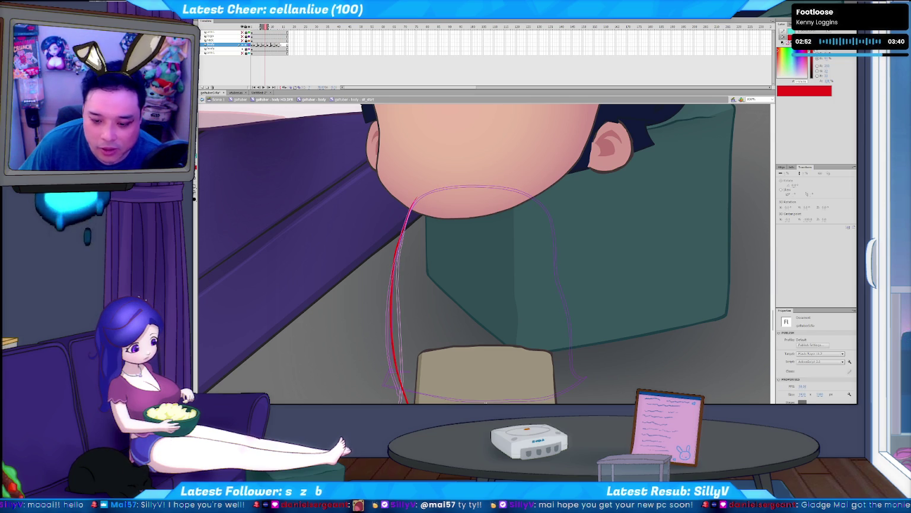
key("period")
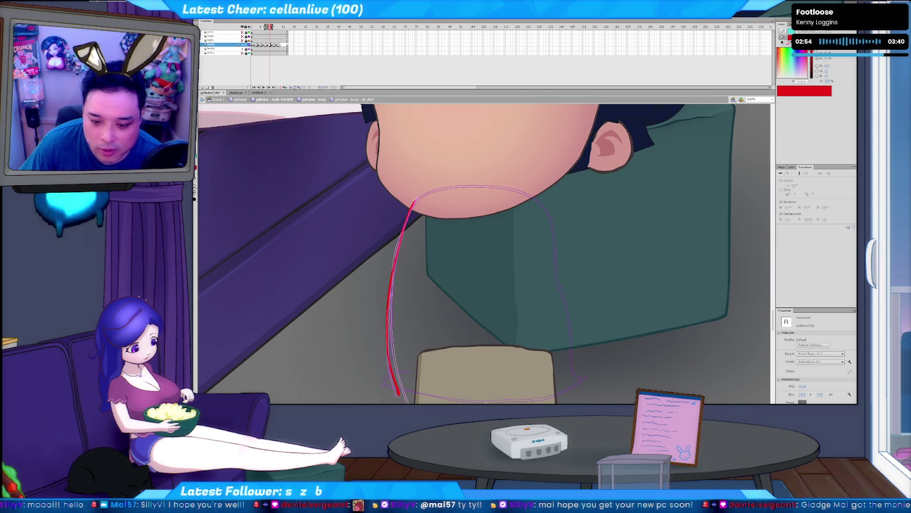
key("period")
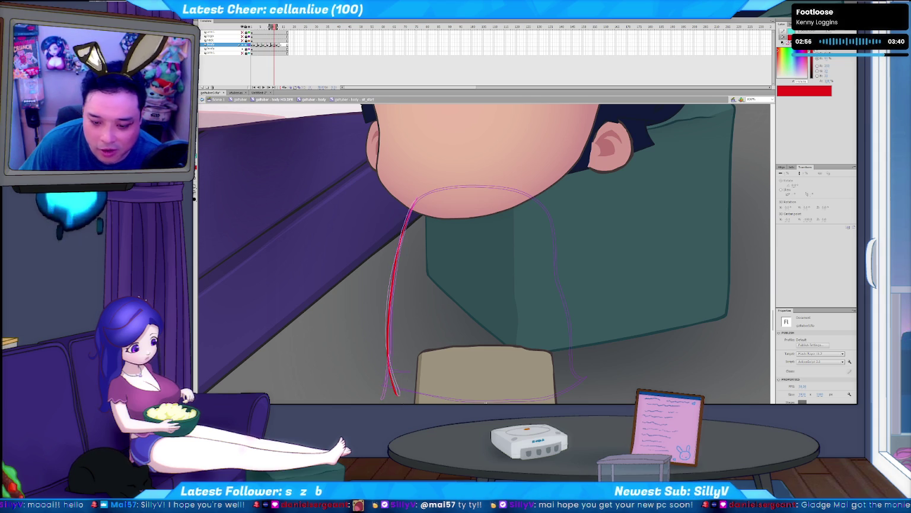
key("period")
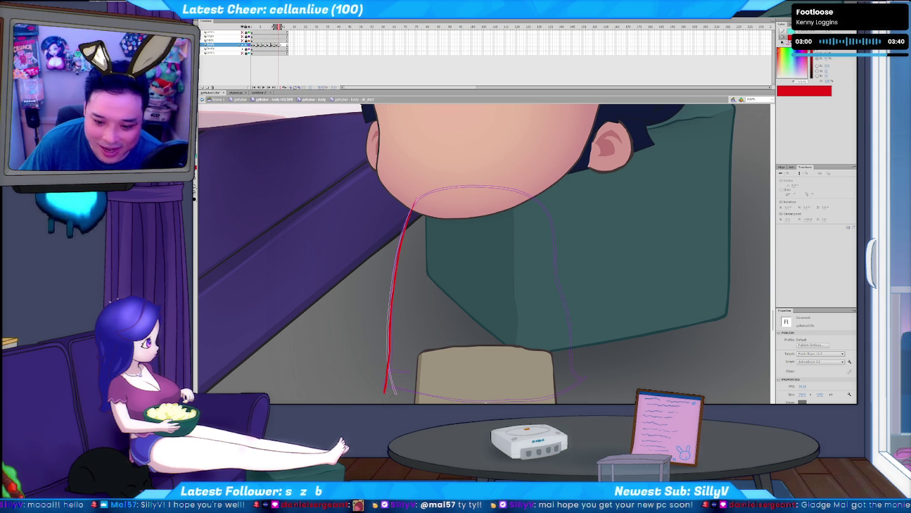
key("period")
Step: On the next frame, paint a red line from the chin down the shirt's left edge to its bottom
key("period")
key("b")
key("period")
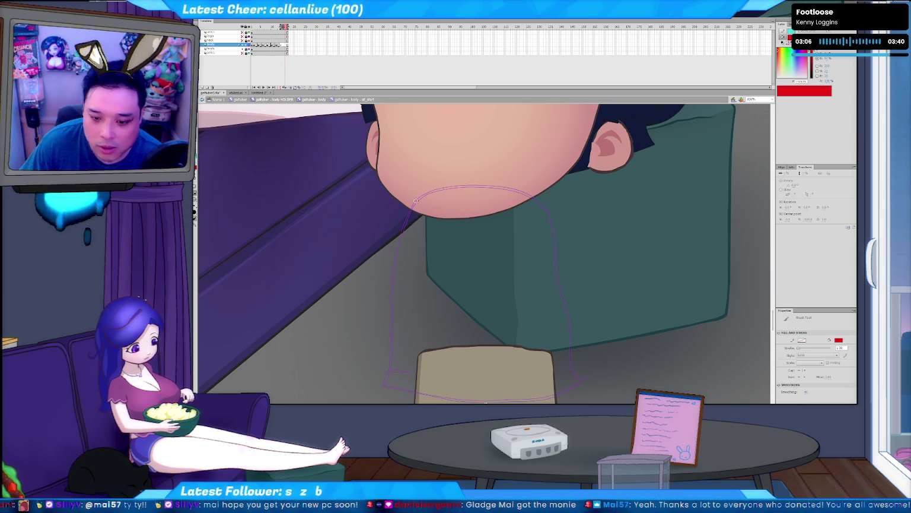
key("period")
left_click_drag(416, 200, 385, 391)
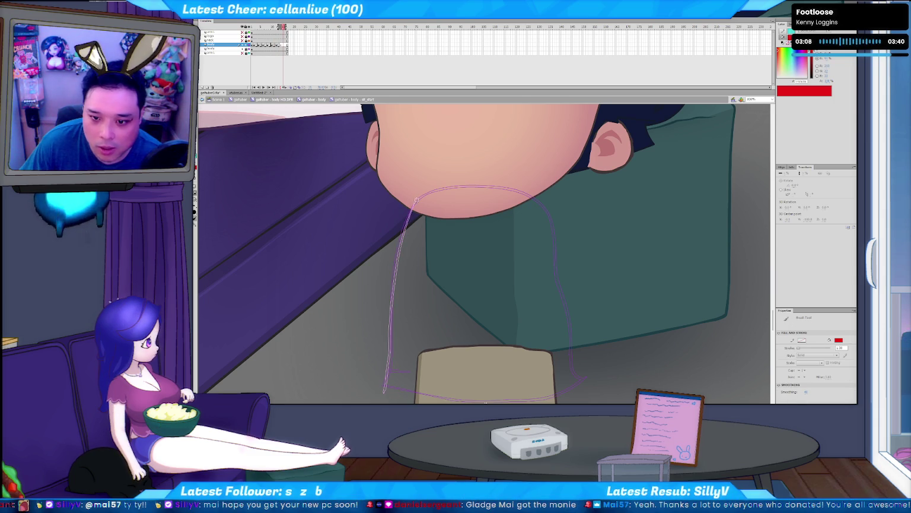
left_click_drag(392, 296, 390, 340)
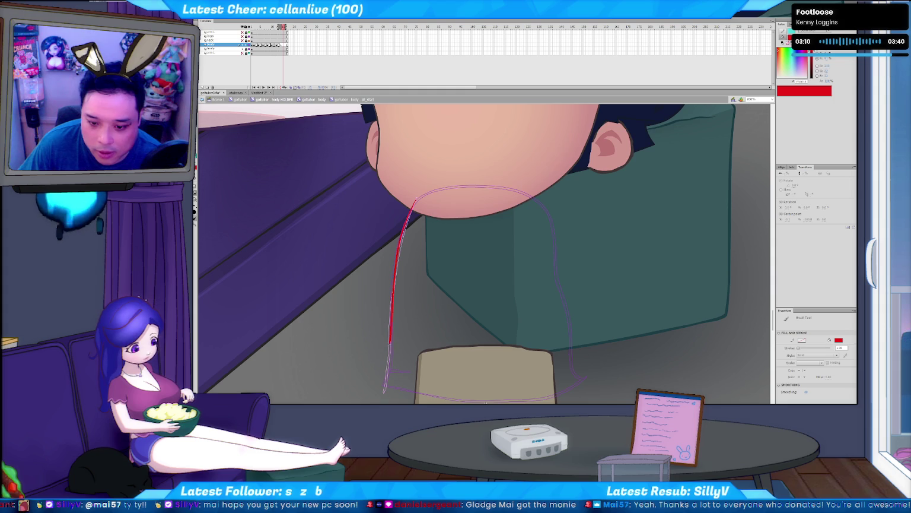
left_click_drag(387, 372, 382, 384)
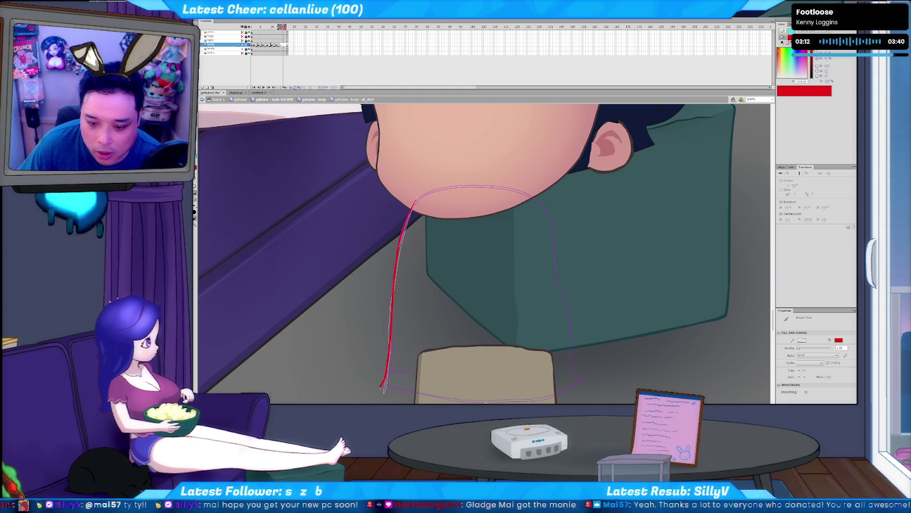
Step: Compare the new line across frames, then return to the first frame with the blue body
key("v")
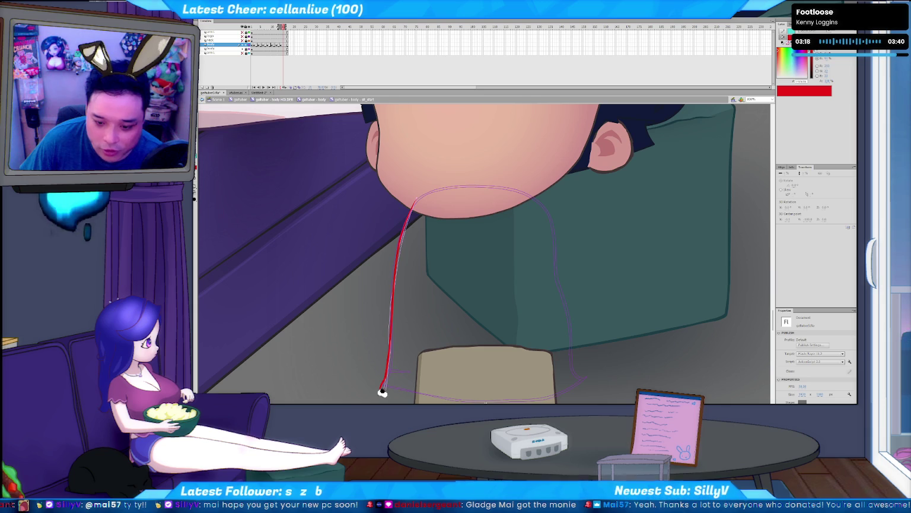
key("comma")
key("comma")
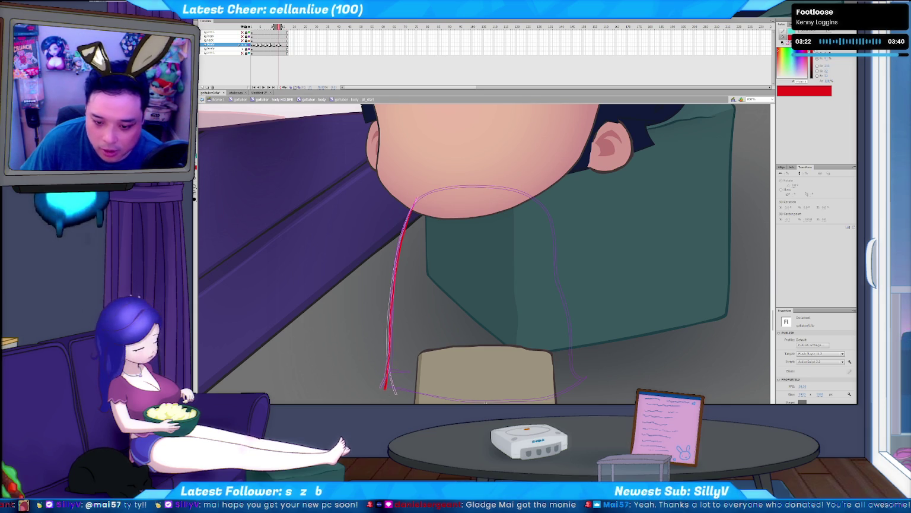
key("period")
key("period")
key("period")
key("period")
key("Return")
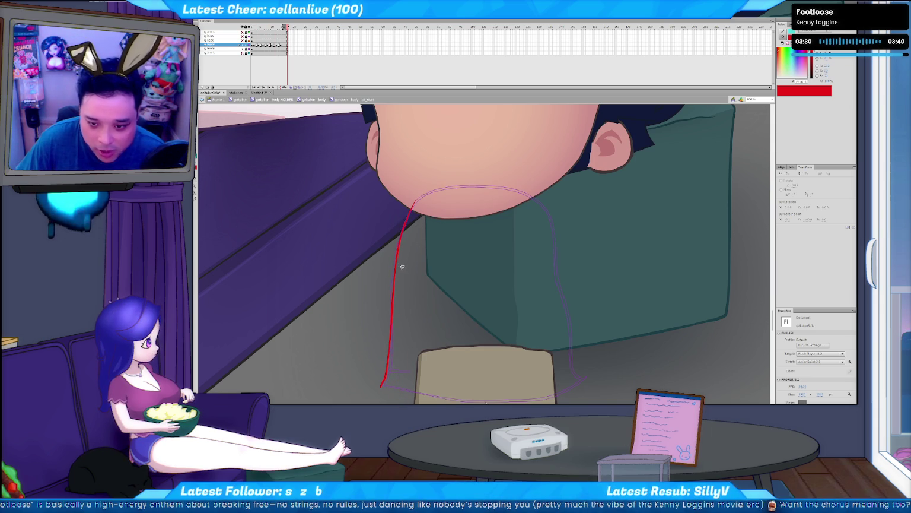
key("Return")
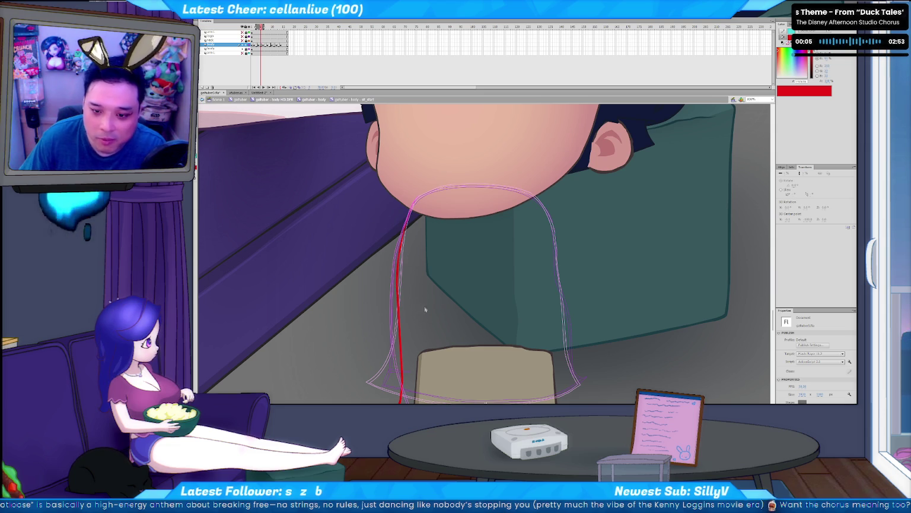
Step: Select the red outline stroke near the shirt's bottom and reshape it on the next frame
key(".")
left_click_drag(375, 231, 402, 277)
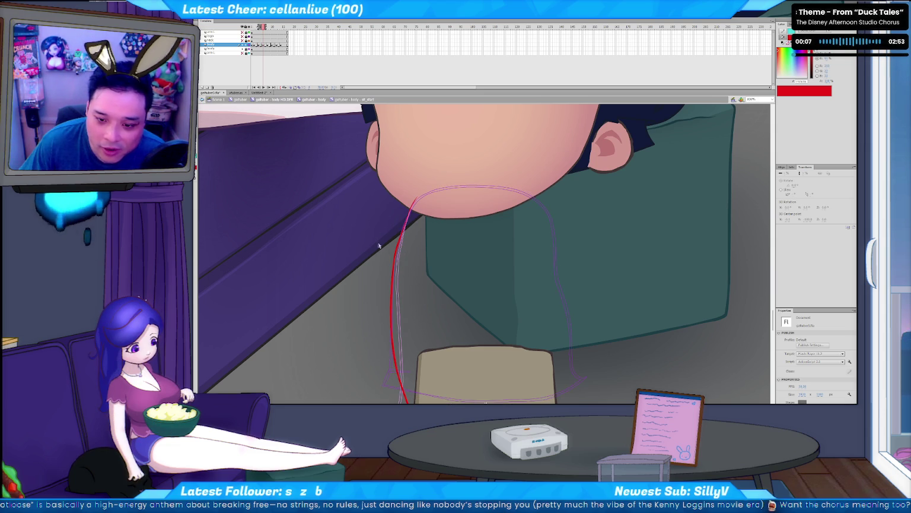
left_click(398, 275)
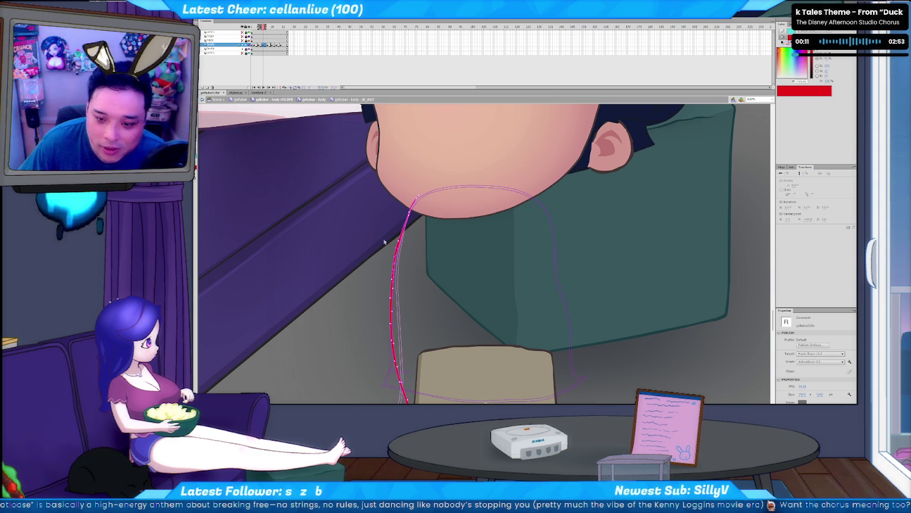
key(".")
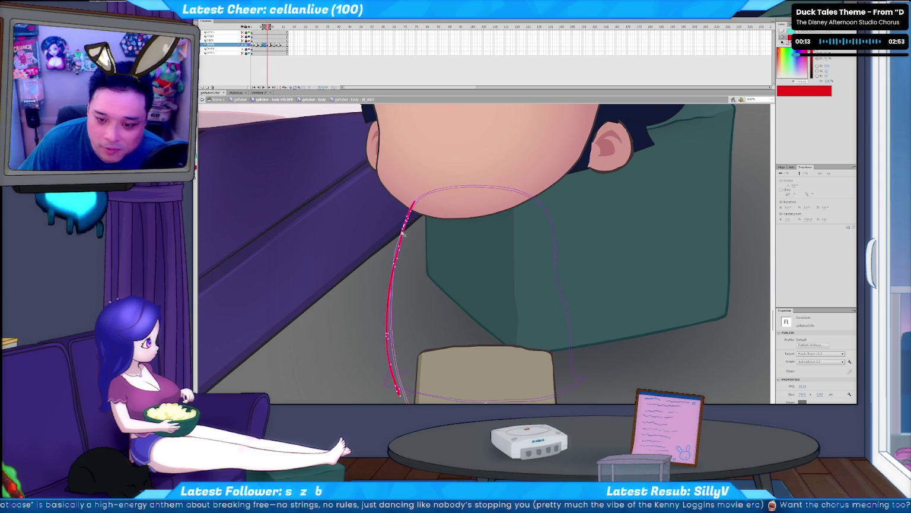
left_click_drag(389, 240, 408, 258)
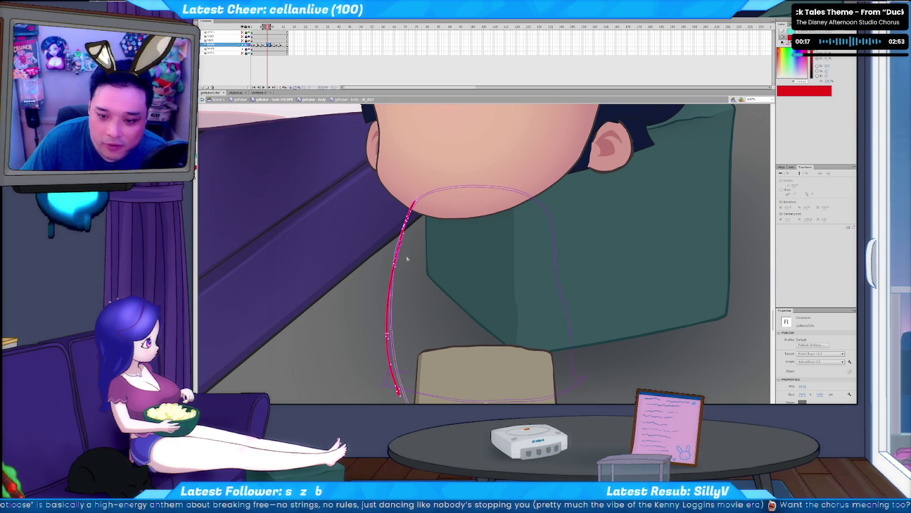
Step: A few frames on, select the red line's lower part and trim its top tip at the chin
key("period")
key("period")
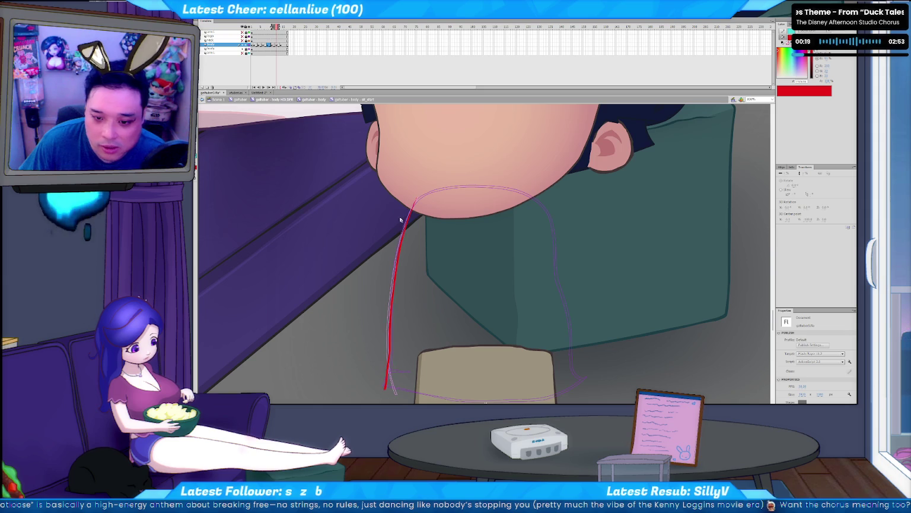
key("period")
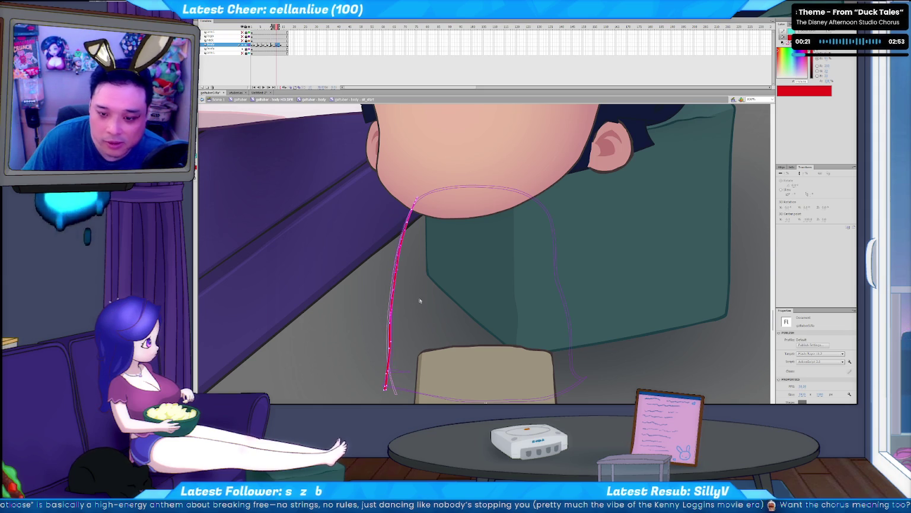
key("period")
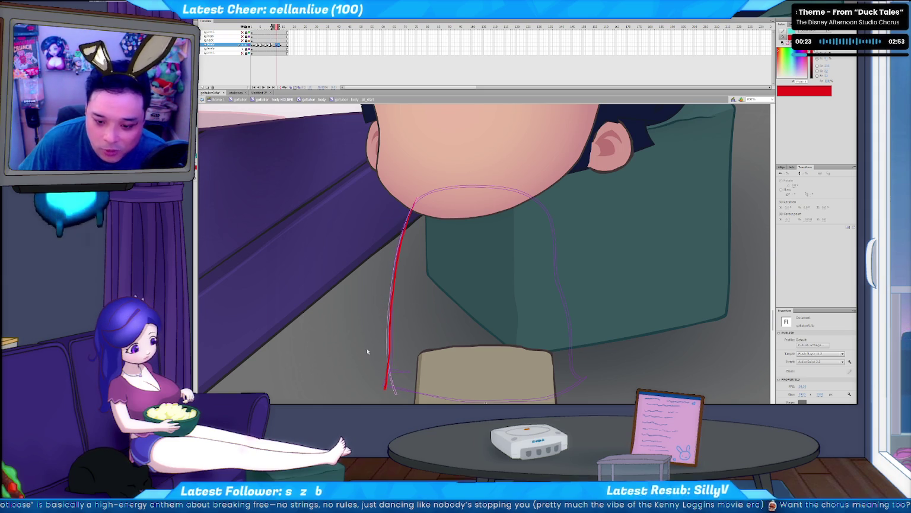
left_click(378, 318)
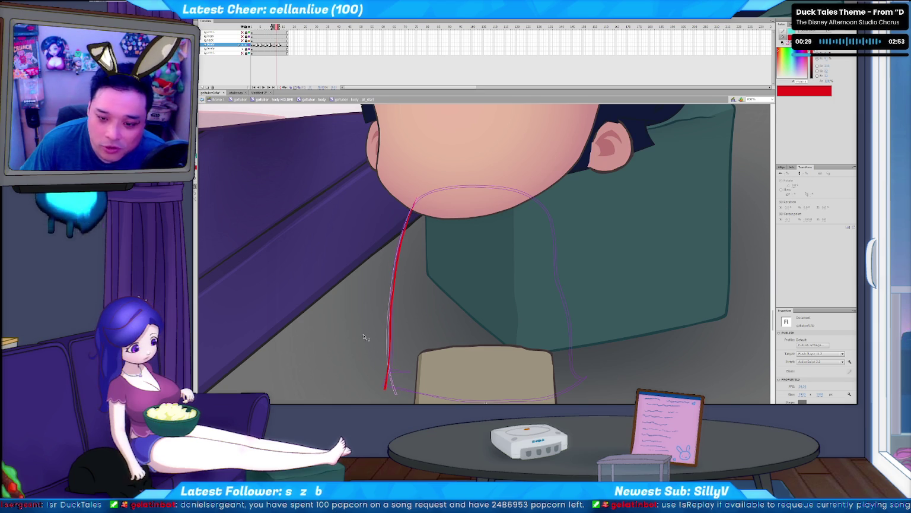
left_click_drag(408, 205, 419, 193)
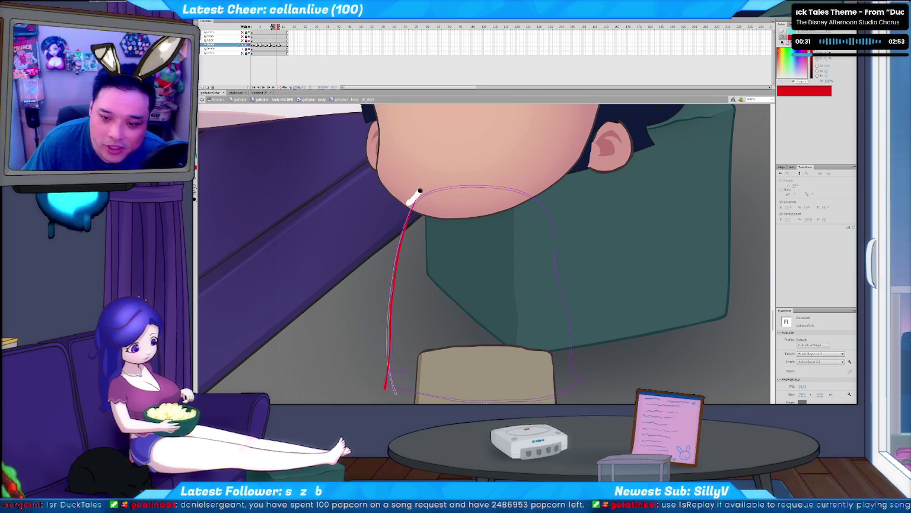
key("b")
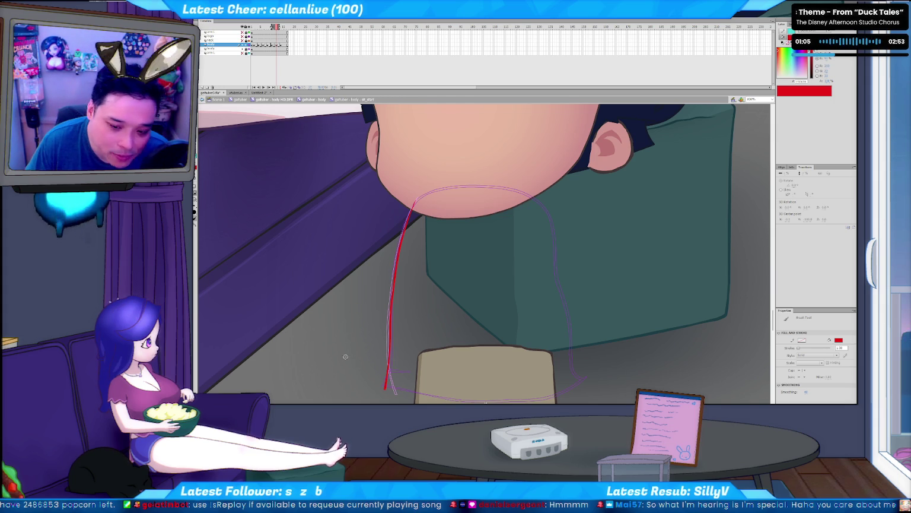
key(".")
key(".")
key(".")
key("v")
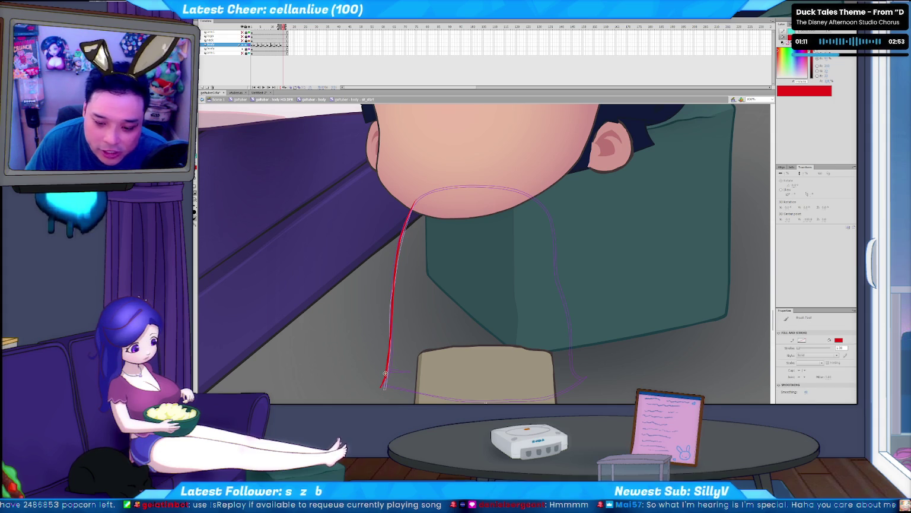
key("b")
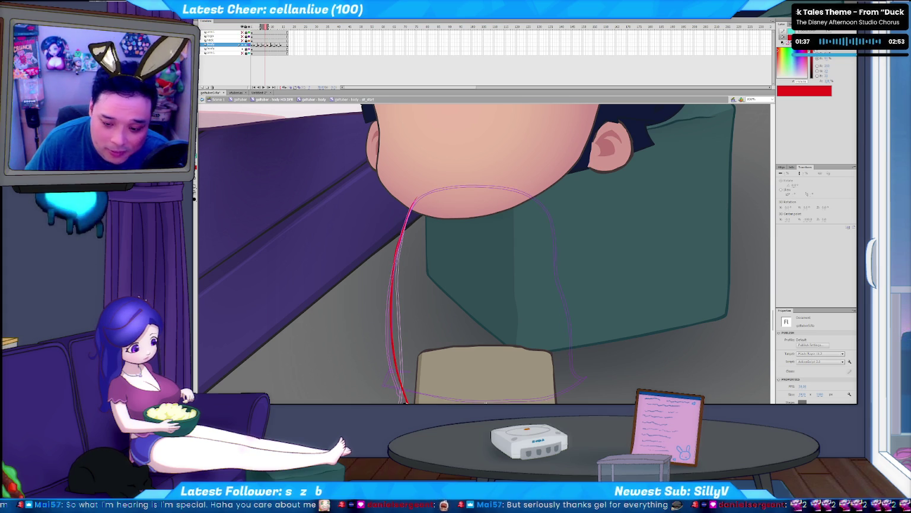
key("b")
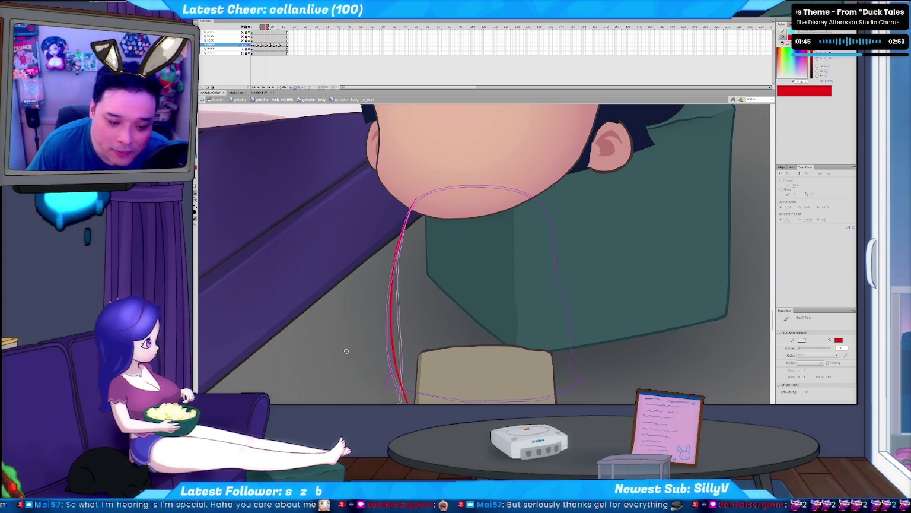
left_click_drag(355, 286, 362, 382)
key("ctrl+z")
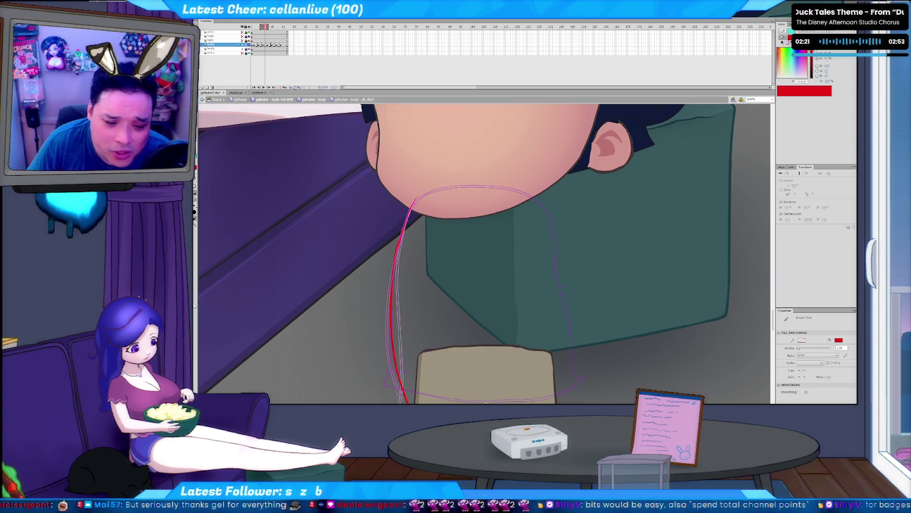
key("ctrl+z")
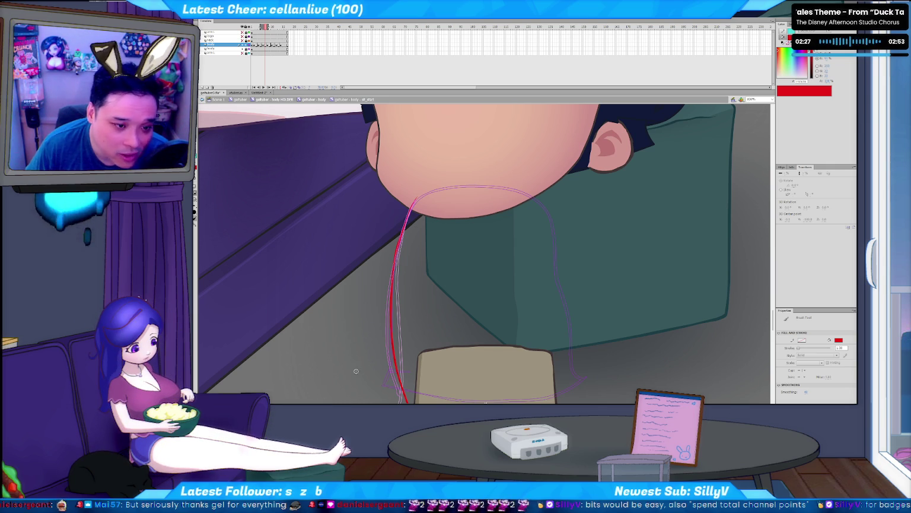
key("ctrl+z")
key("ctrl+z")
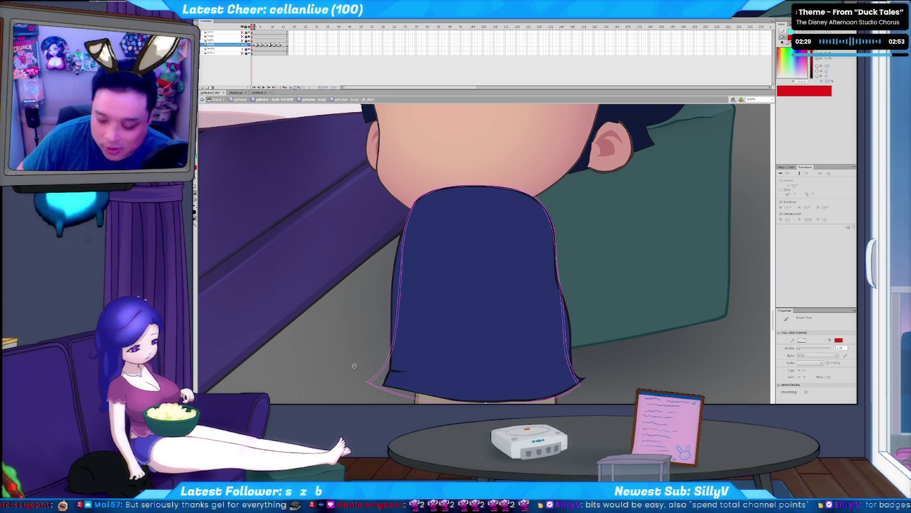
key("ctrl+y")
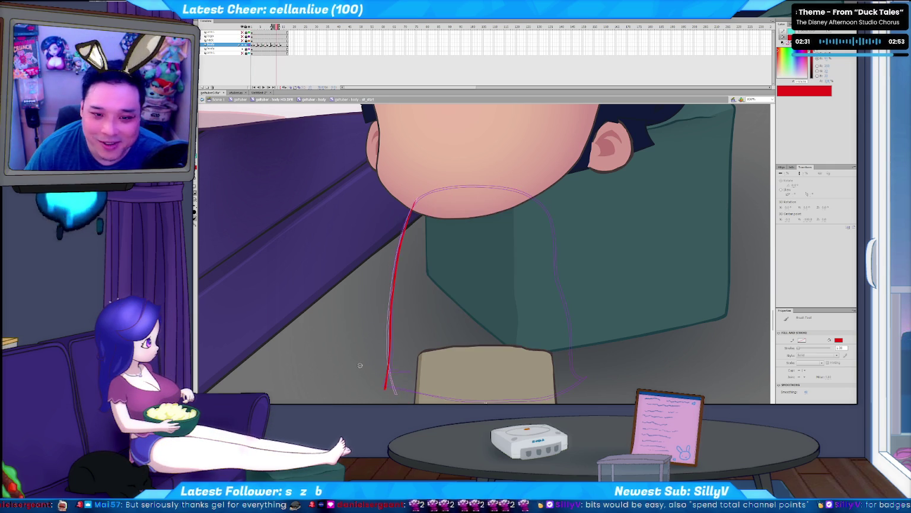
key("Return")
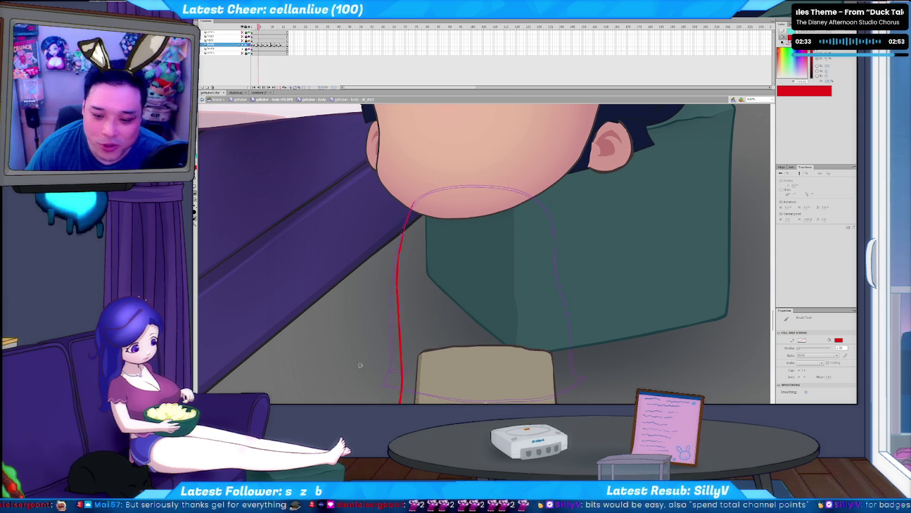
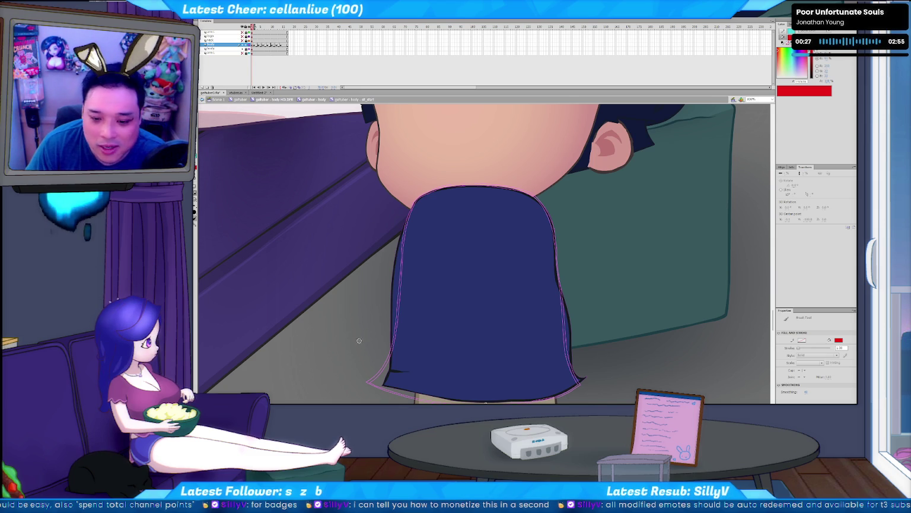
Step: Undo the stray red brush stroke, preview the frames, and step to the neck-tracing frame
key("ctrl+z")
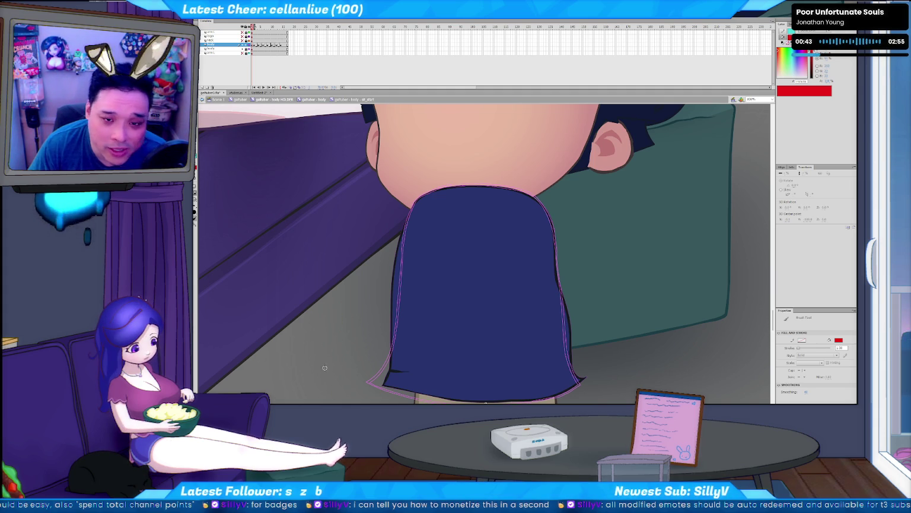
key("period")
key("comma")
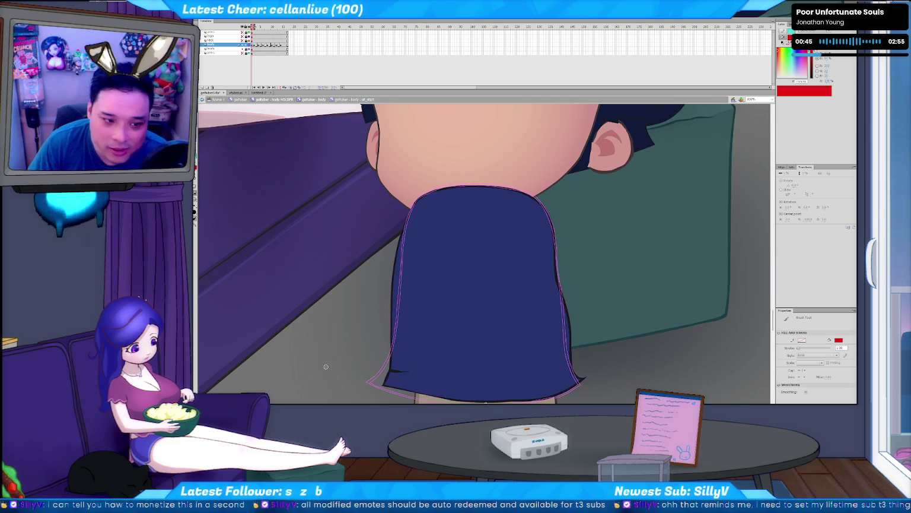
key("period")
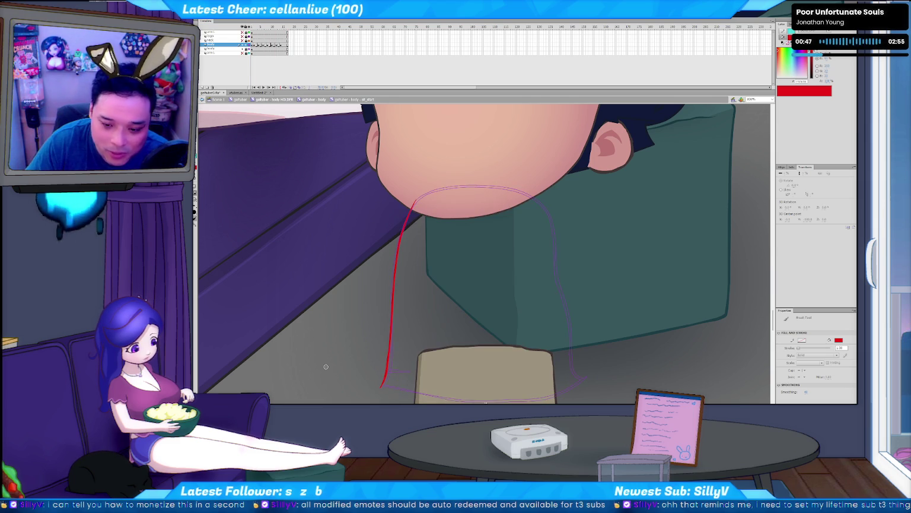
key("comma")
key("period")
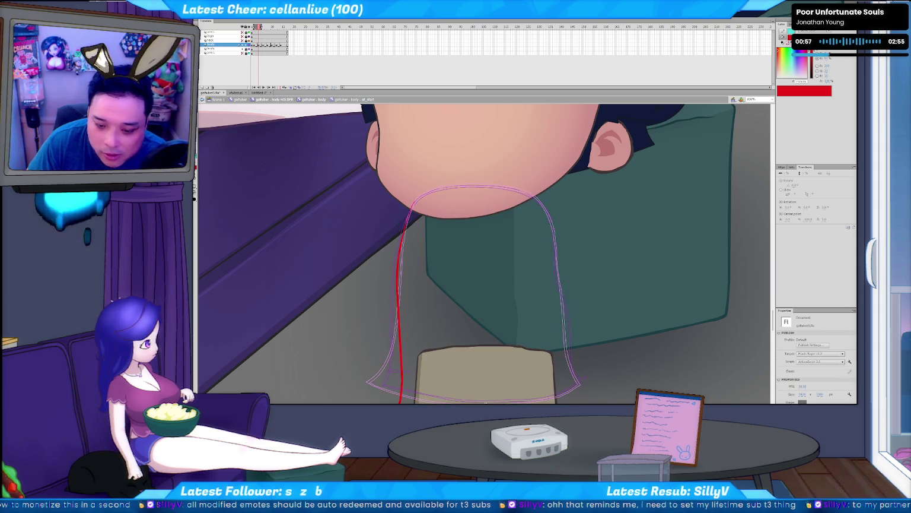
key("b")
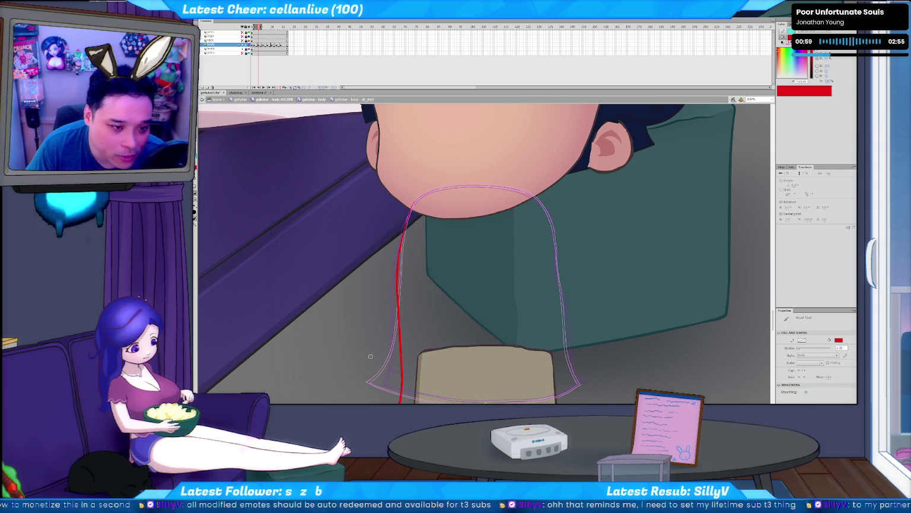
key("v")
left_click(403, 377)
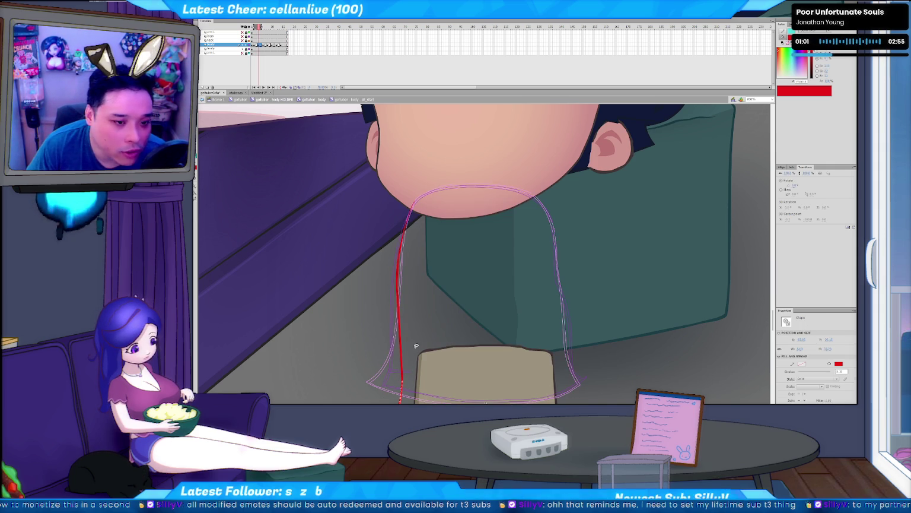
left_click(364, 394)
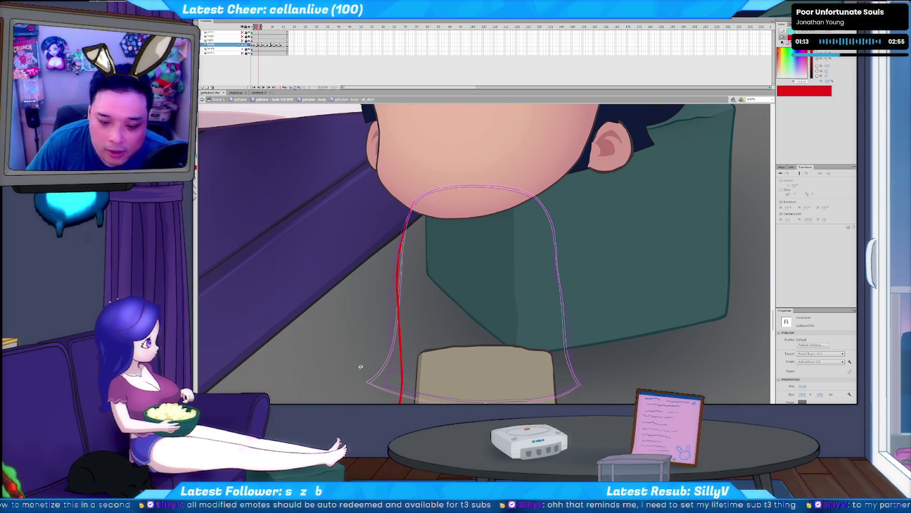
key("b")
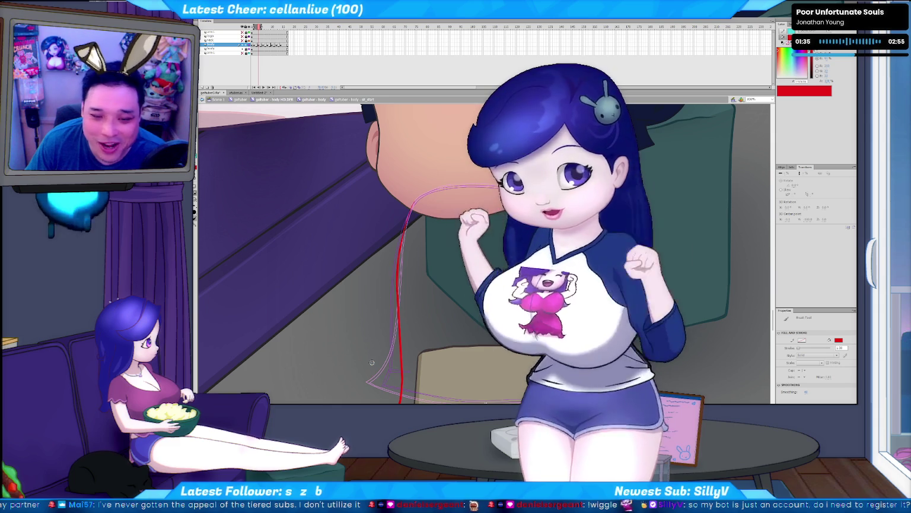
key("Return")
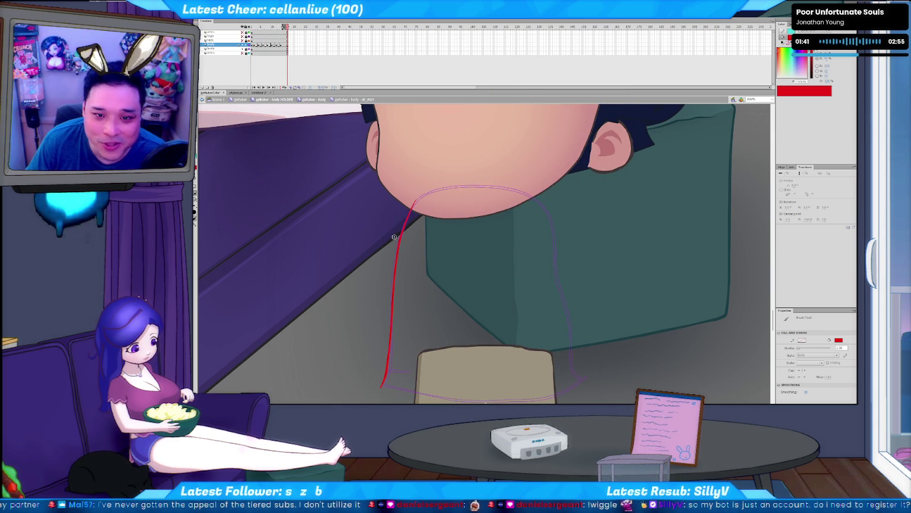
Step: Return to the red-stroke frame and extend the red line down the left outline
key("period")
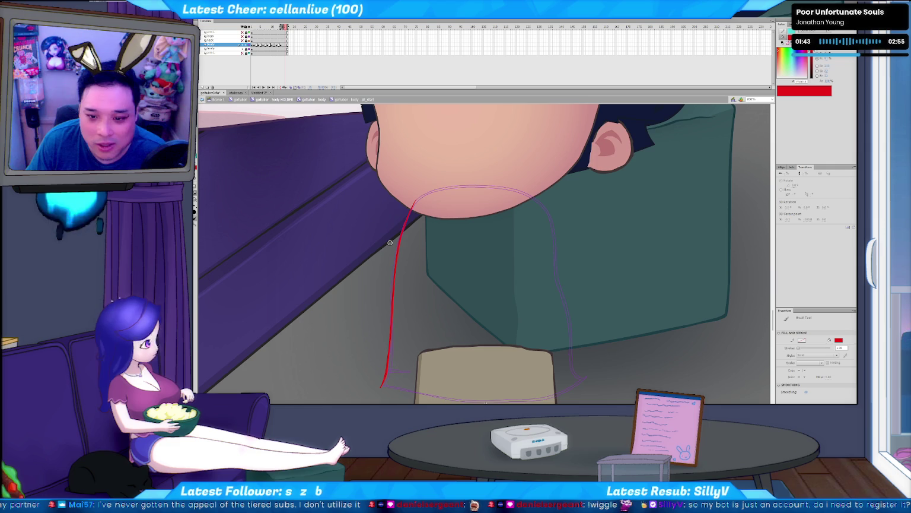
key("period")
key("comma")
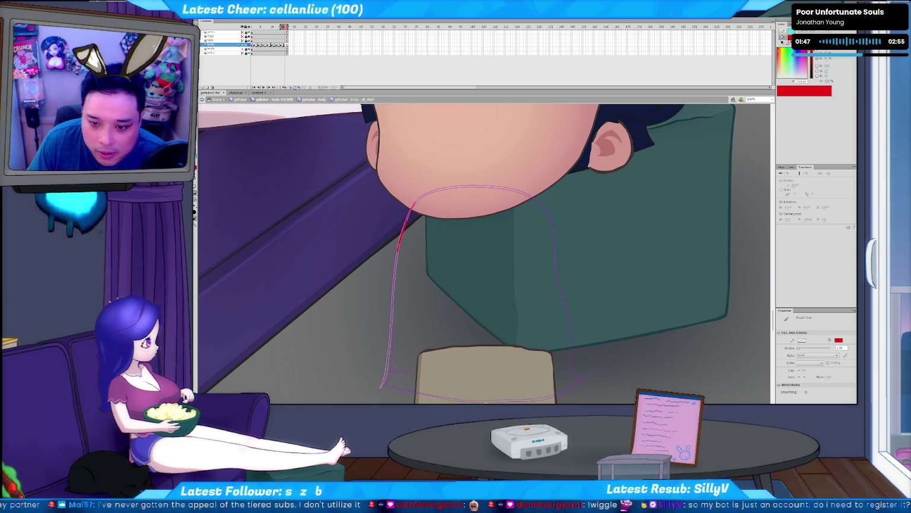
left_click_drag(405, 229, 383, 385)
Step: Marquee-select the lower end of the red stroke and adjust it
key("v")
left_click(390, 276)
left_click(383, 304)
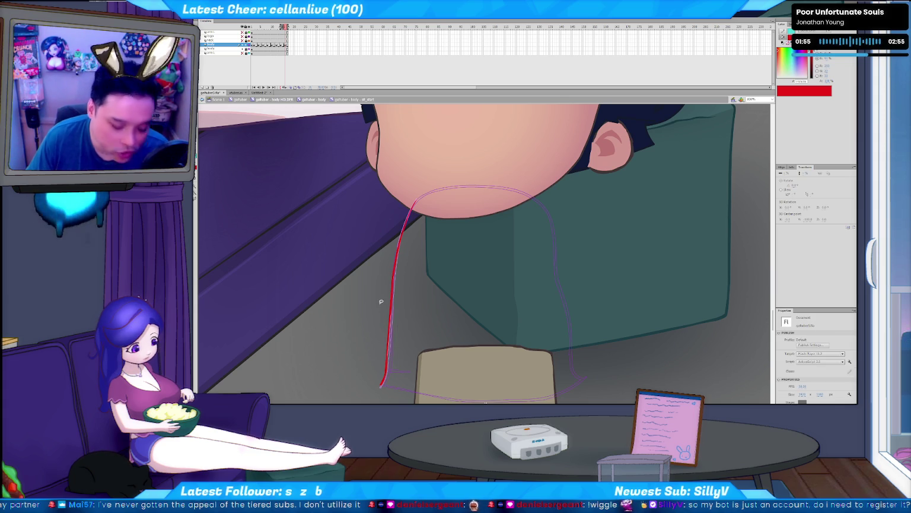
left_click_drag(357, 286, 401, 363)
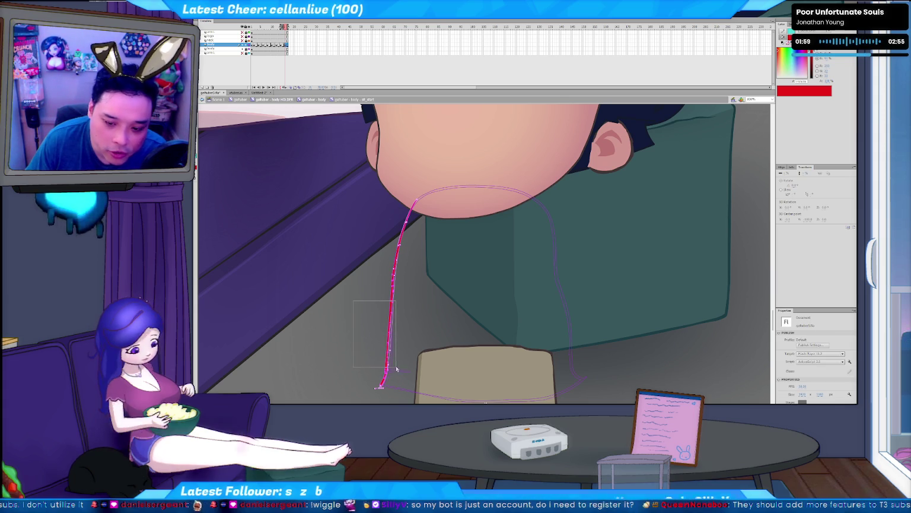
left_click_drag(356, 304, 398, 363)
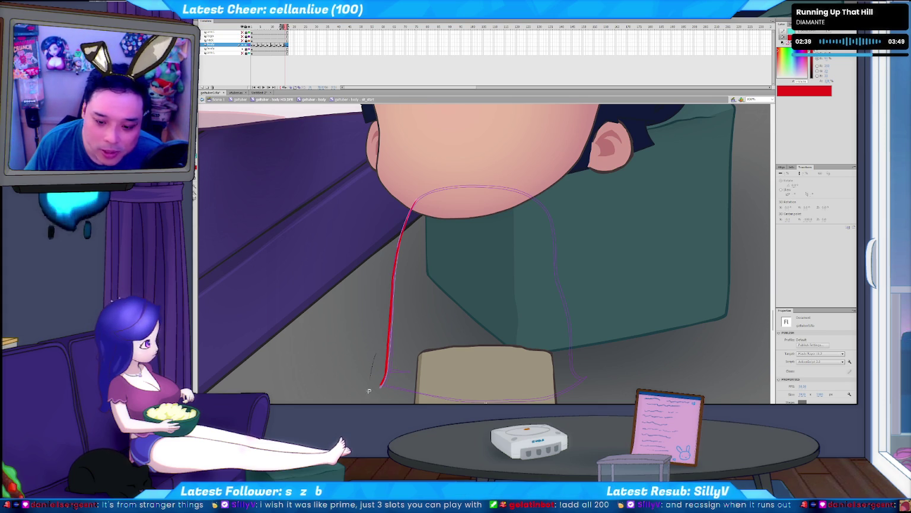
Step: Trace more red outline along the shirt with the Brush tool
left_click(387, 345)
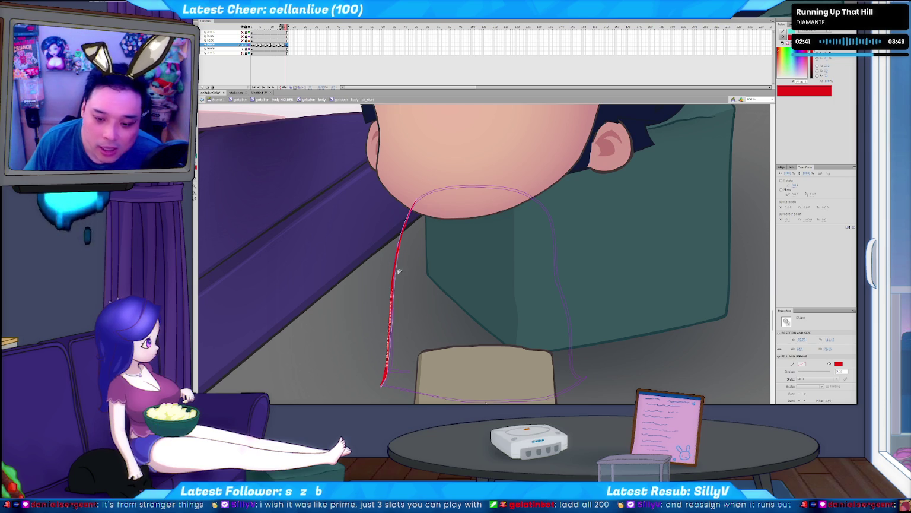
left_click(426, 240)
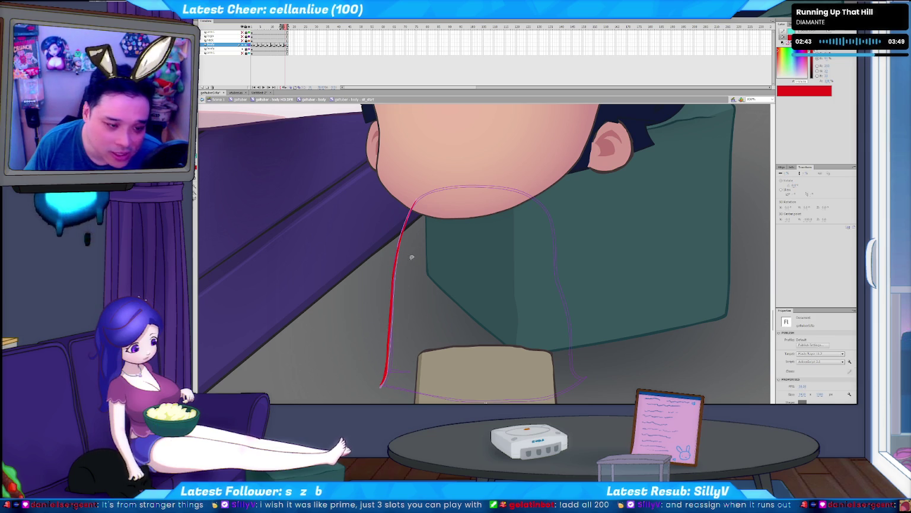
key("b")
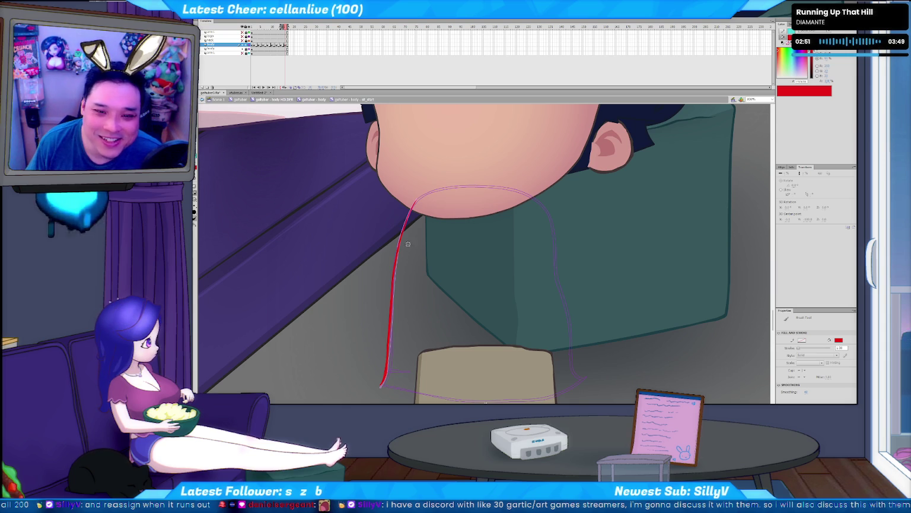
left_click_drag(410, 227, 409, 227)
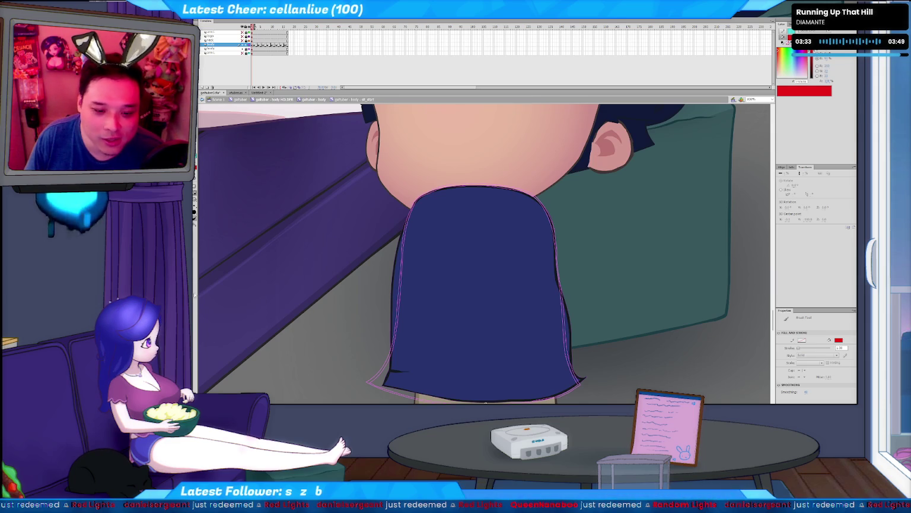
Step: Flip between neighbouring frames to compare the red shirt outlines
key("period")
key("comma")
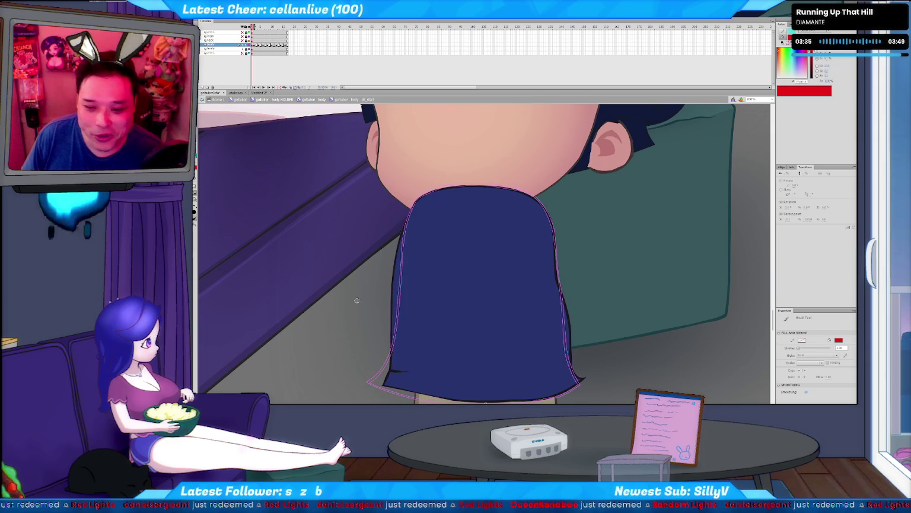
key("period")
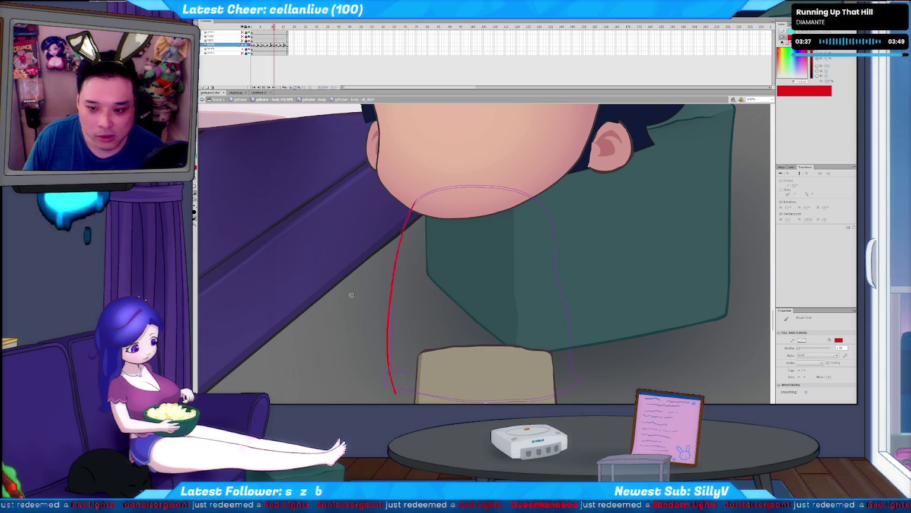
key("comma")
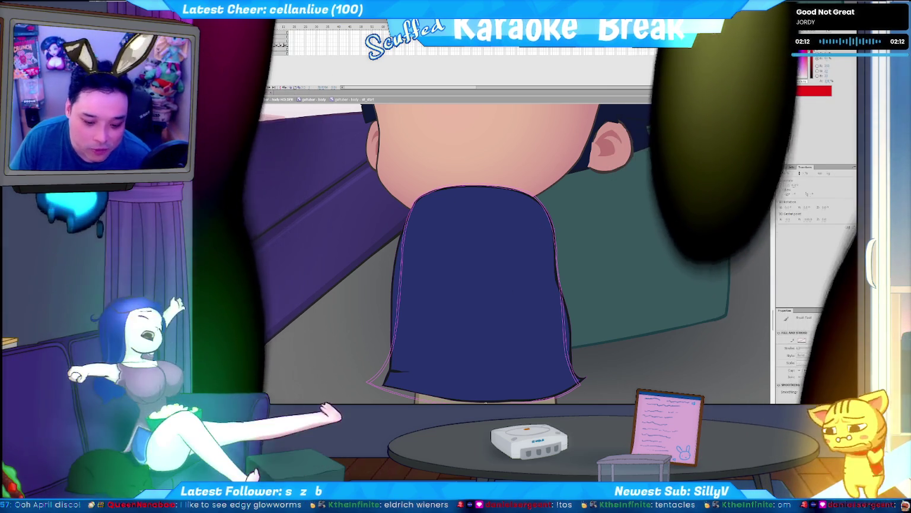
Step: Switch to the YouTube page and focus its search bar
key("alt+Tab")
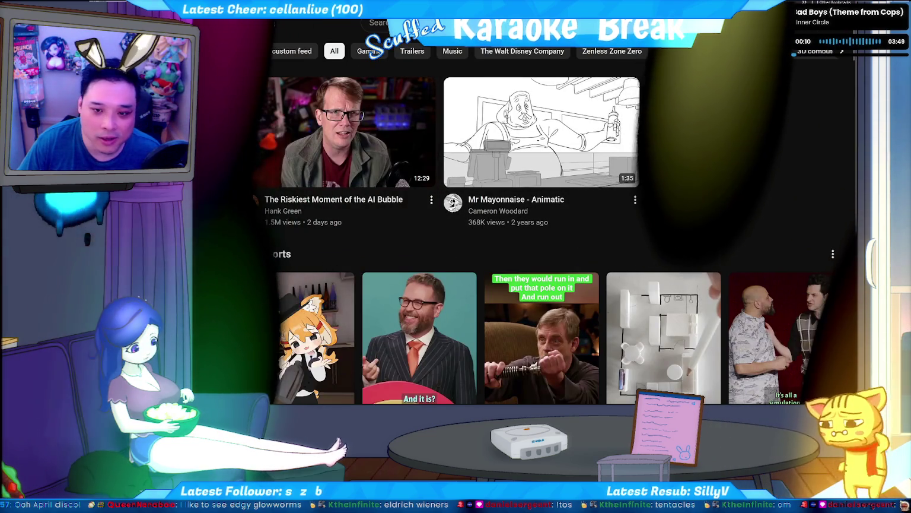
key("slash")
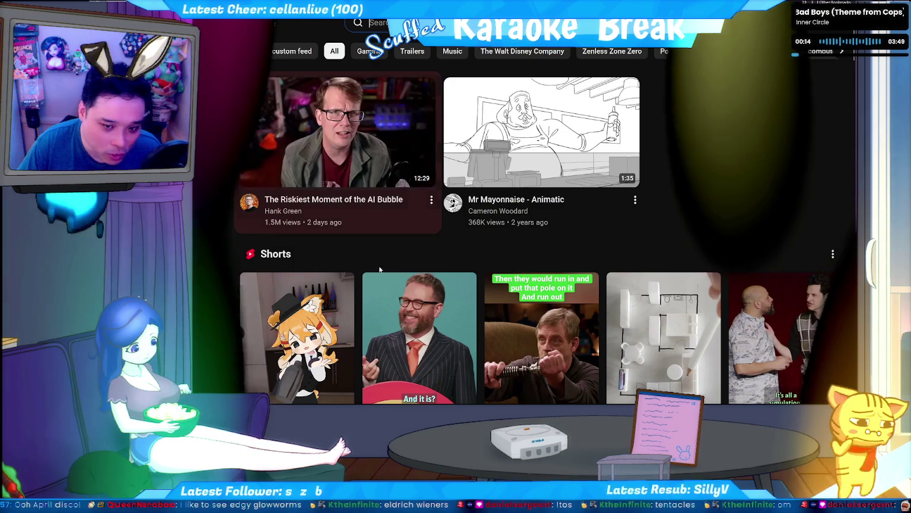
Step: Search 'karaoke', open the Sing King channel's Dancing Queen video, and skip ahead
type("karaoke")
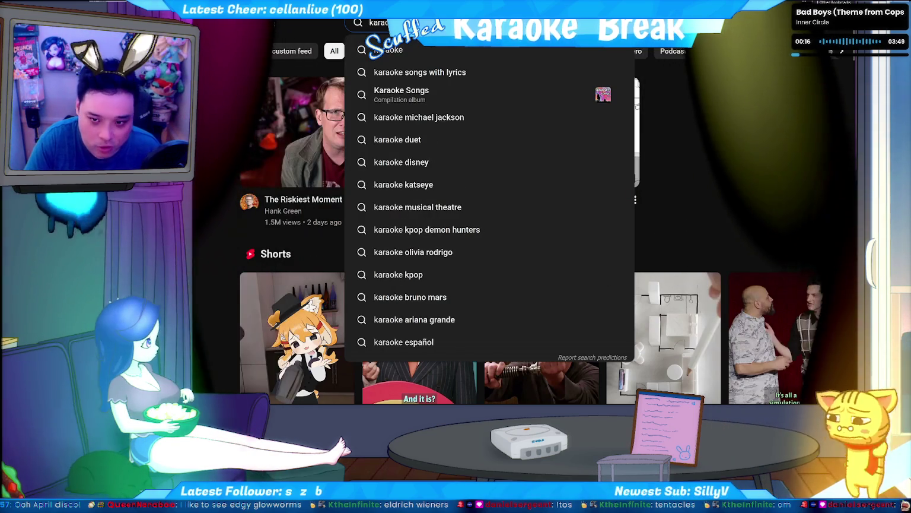
key("Return")
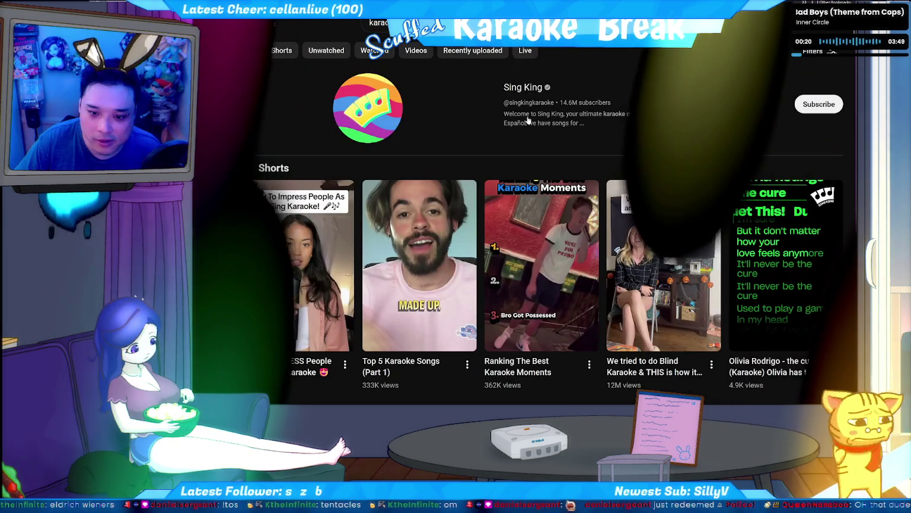
left_click(521, 86)
scroll(514, 212, "down", 5)
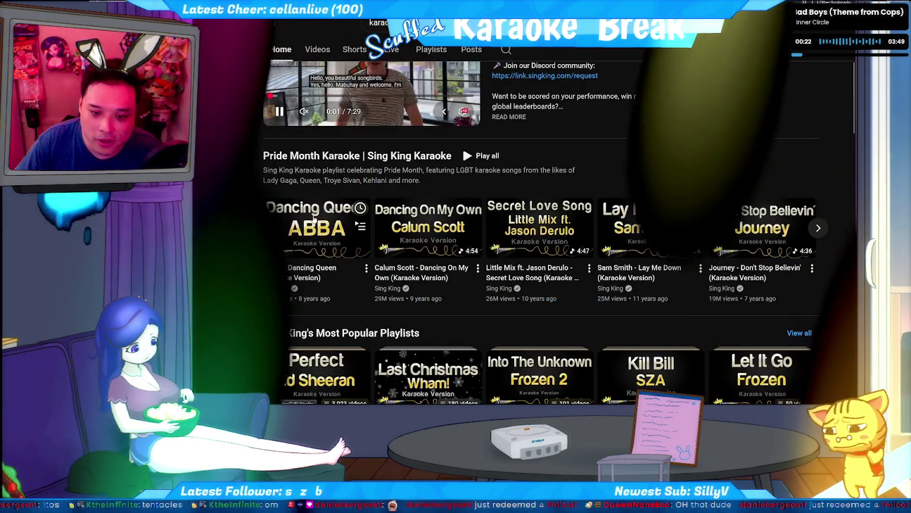
left_click(314, 219)
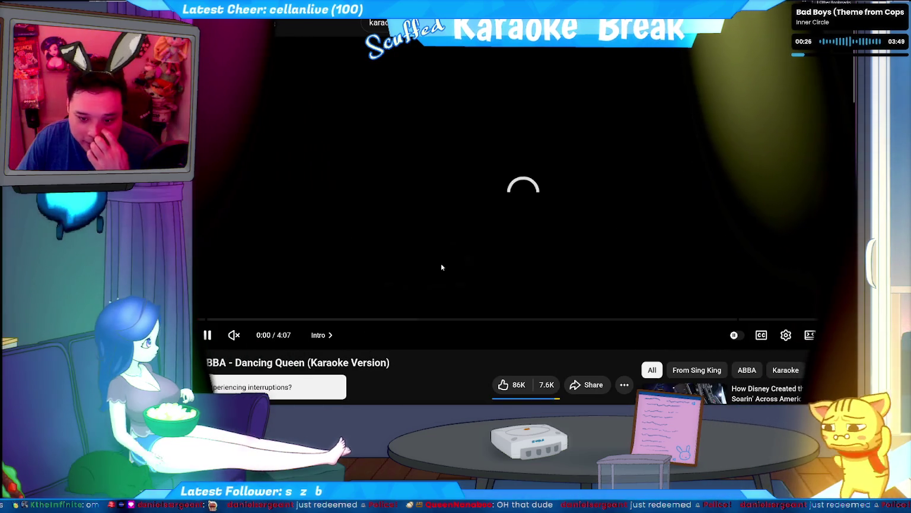
left_click(335, 319)
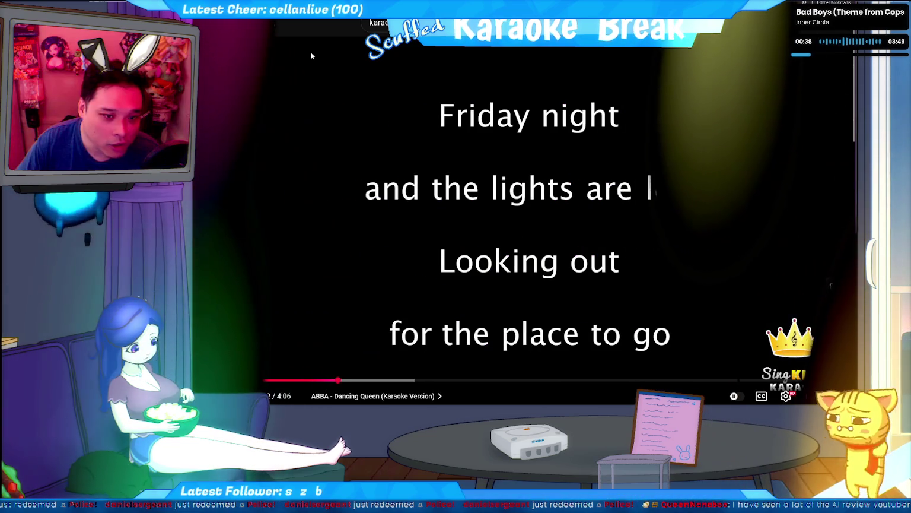
Step: Navigate back and forward through browser history, ending on the YouTube home feed
key("alt+Left")
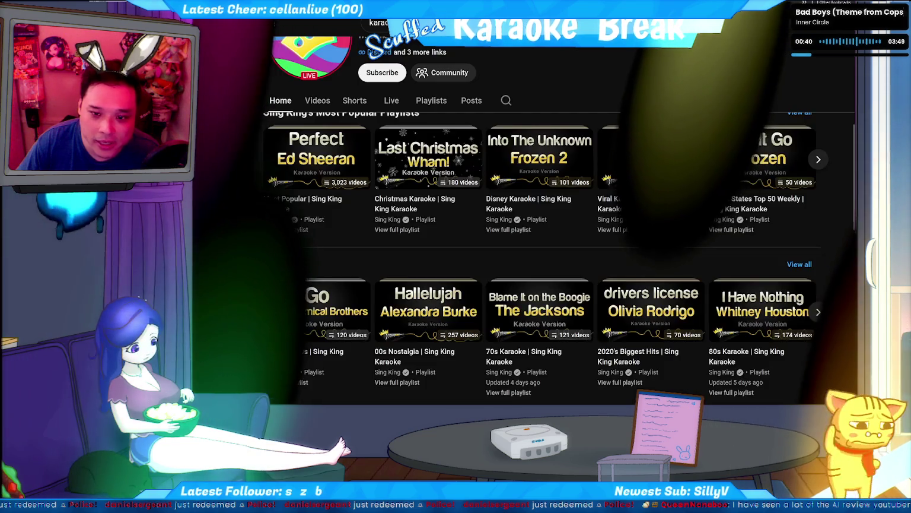
key("alt+Left")
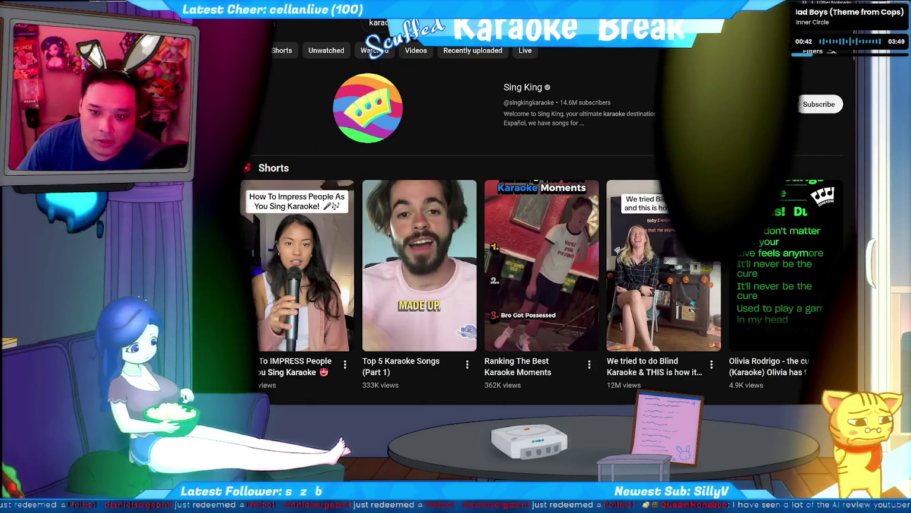
key("alt+Left")
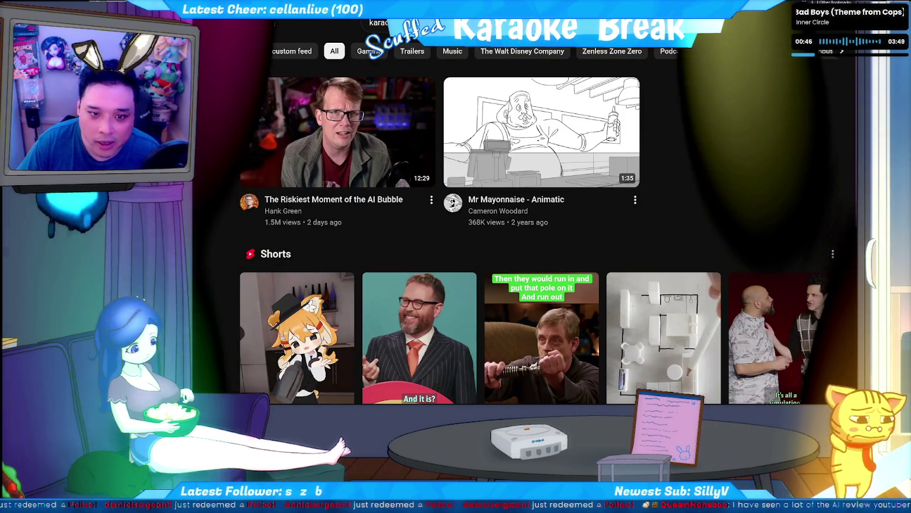
key("alt+Right")
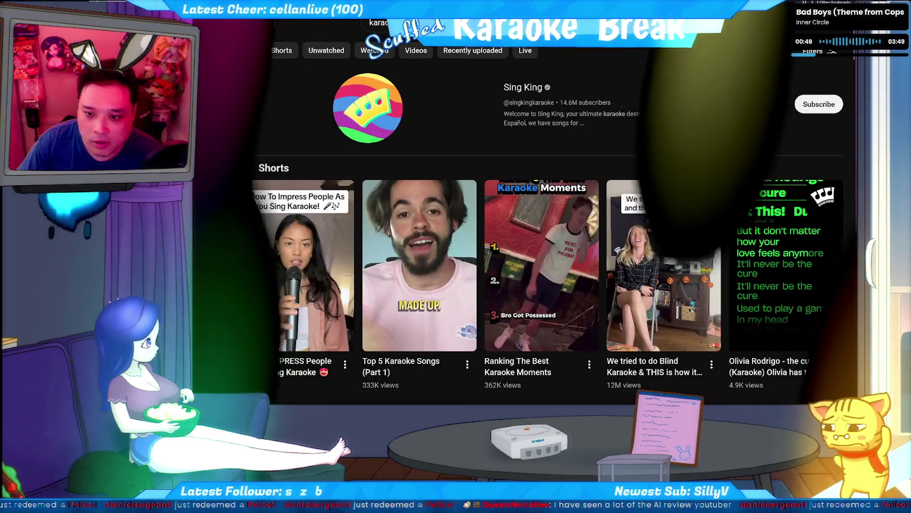
key("alt+Left")
key("alt+Right")
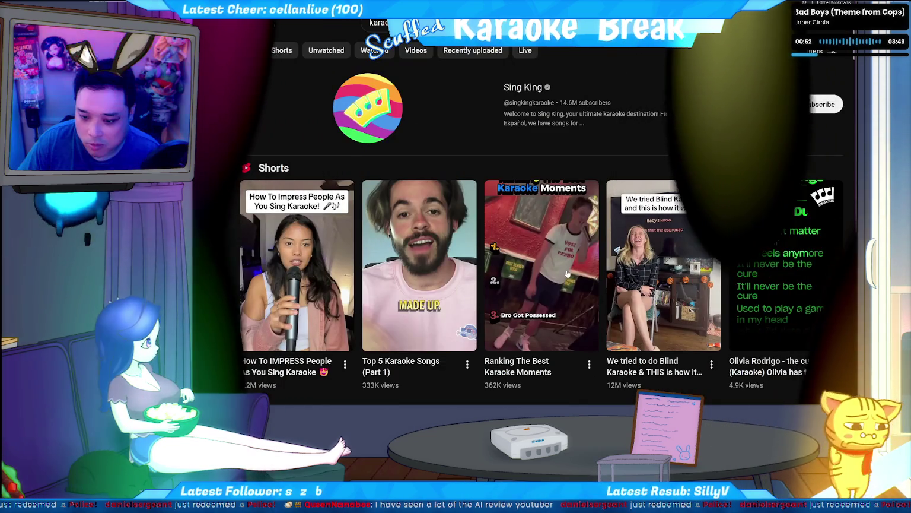
key("alt+Left")
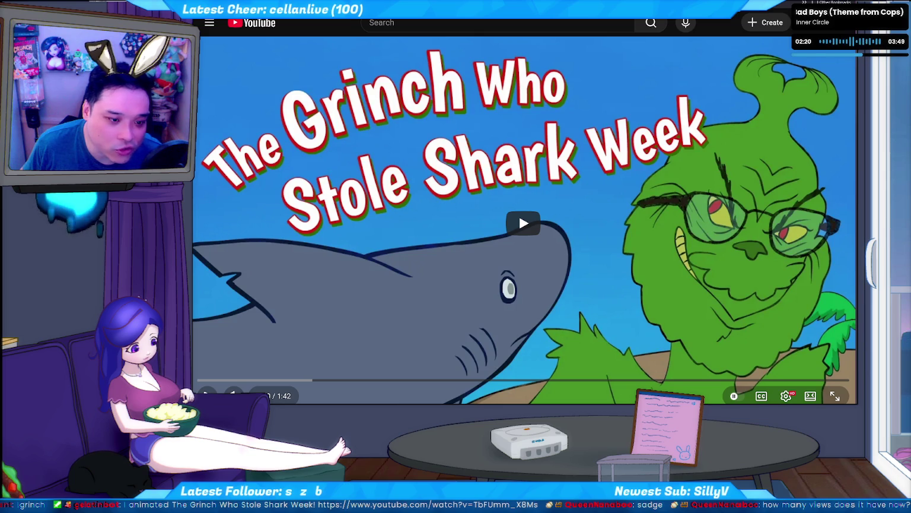
Step: Scroll the Grinch video's description, watch it full screen, then leave the video window
scroll(392, 178, "down", 5)
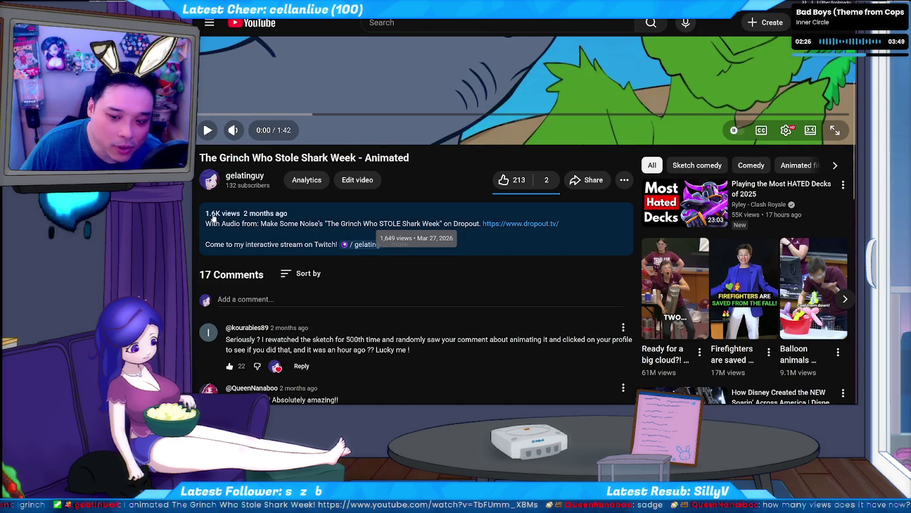
scroll(213, 218, "down", 1)
scroll(216, 267, "up", 3)
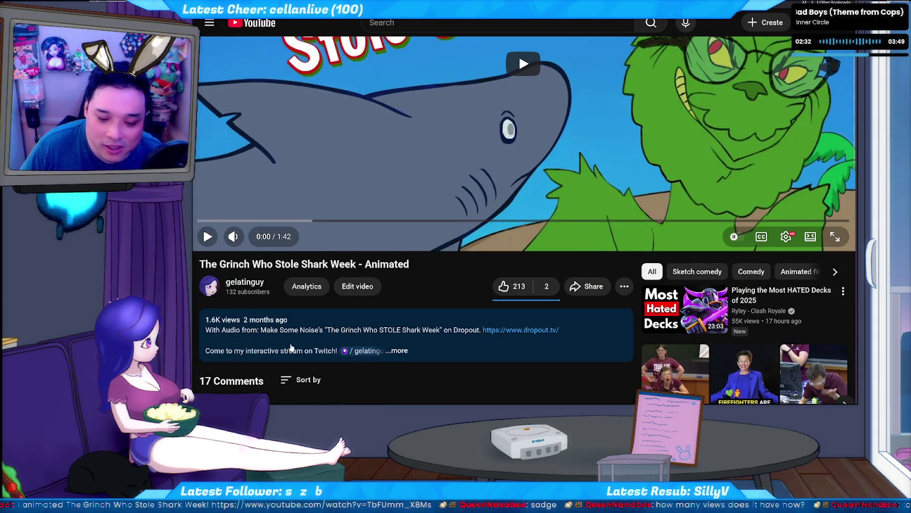
scroll(243, 333, "up", 3)
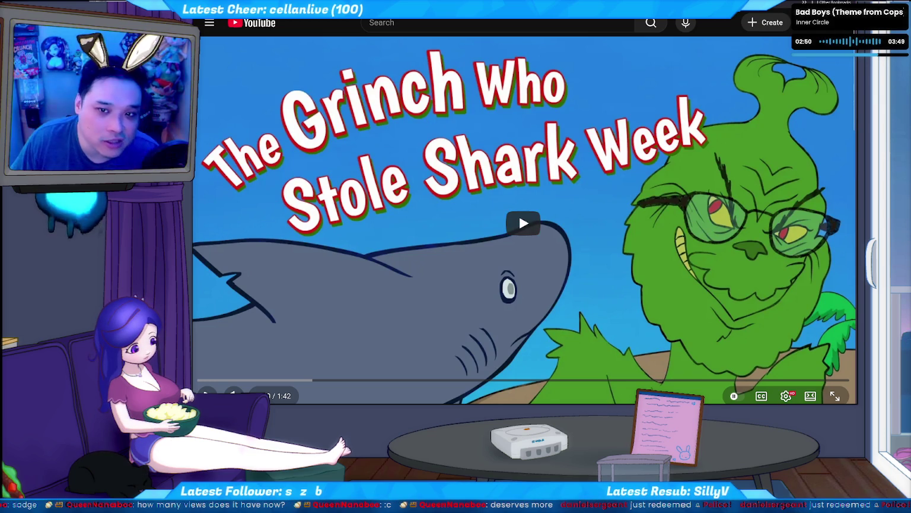
double_click(461, 137)
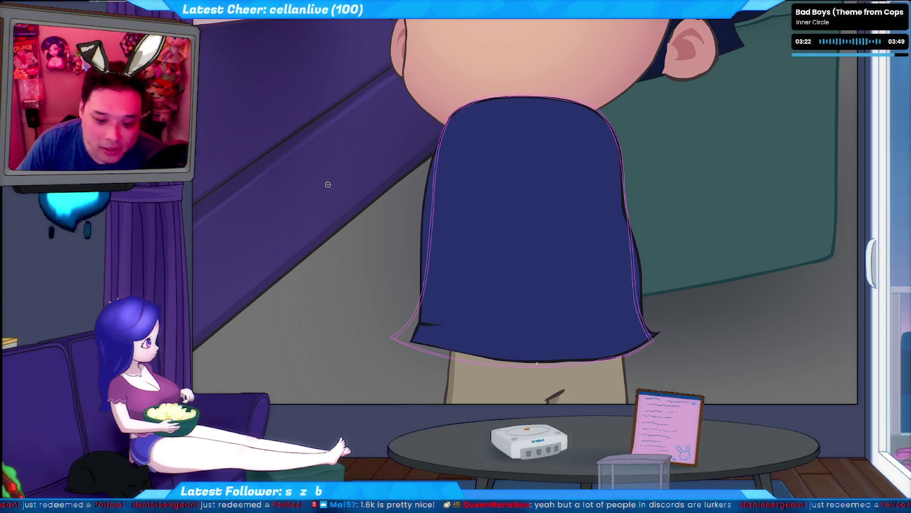
key("alt+Tab")
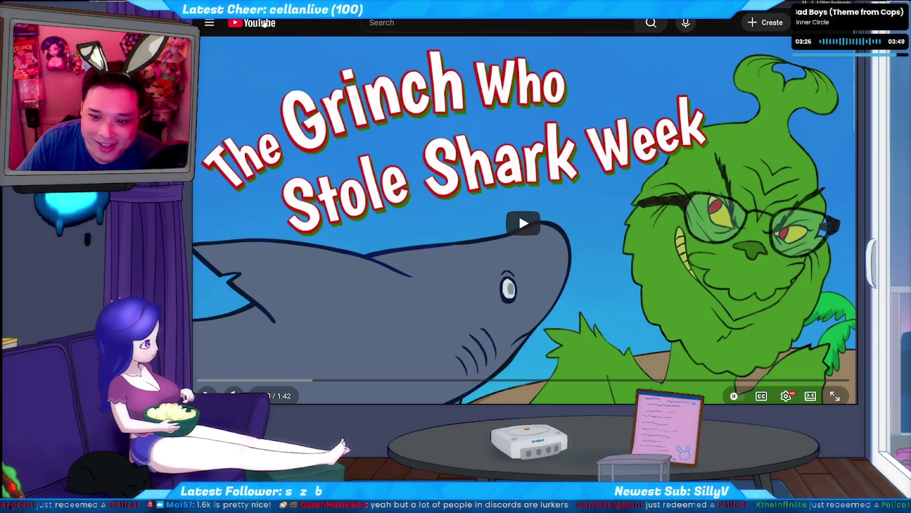
key("alt+Tab")
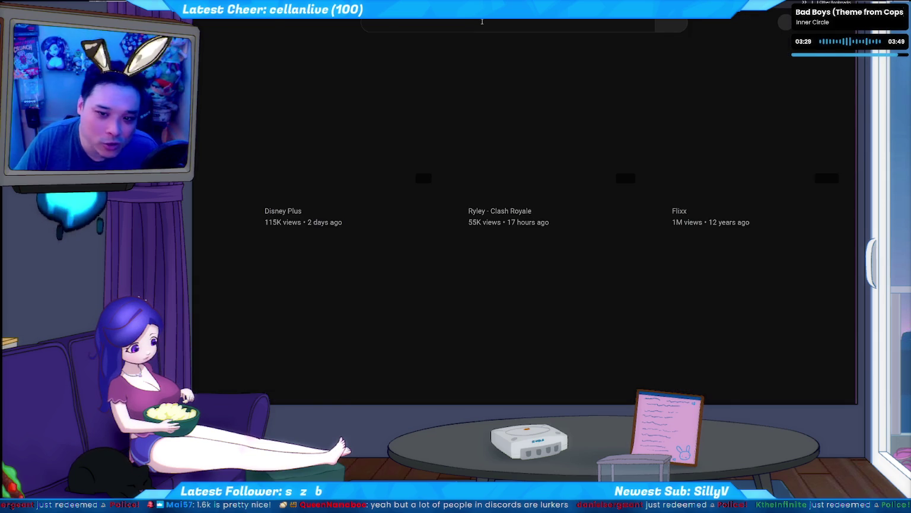
Step: Search YouTube for 'the grinch who stole shark week'
left_click(482, 23)
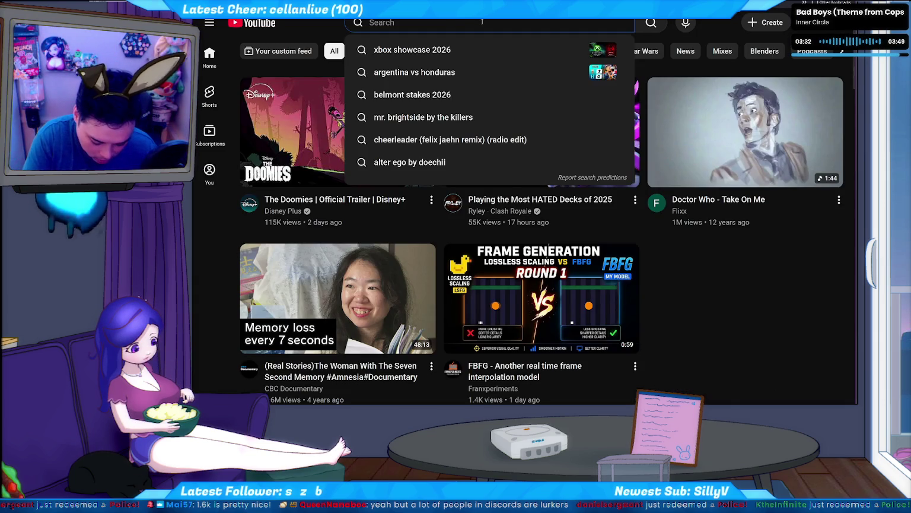
type("the grinch who stole c")
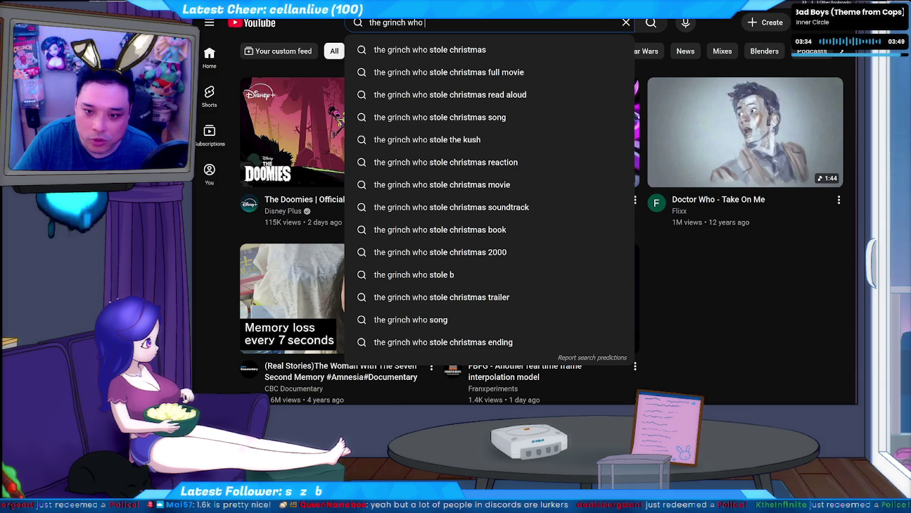
key("Down")
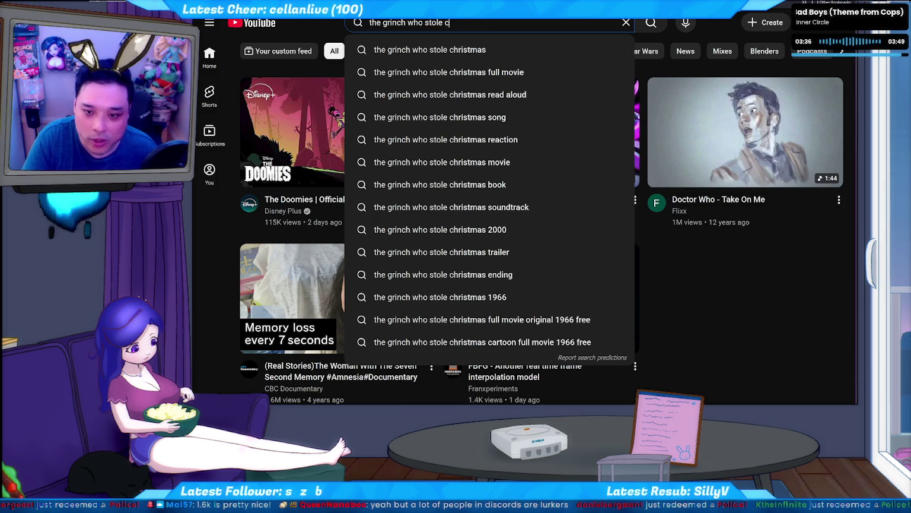
key("BackSpace")
key("BackSpace")
key("BackSpace")
type("shark week")
key("Return")
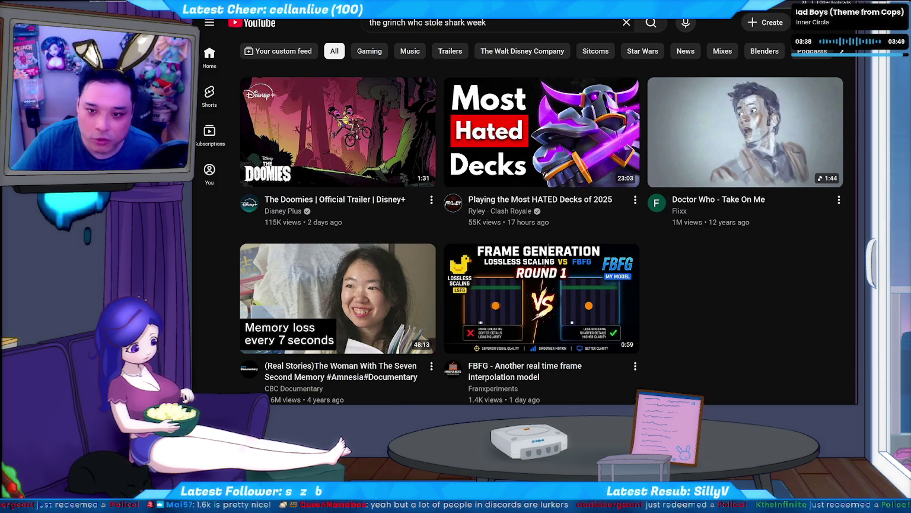
Step: Open the original Grinch Who Stole Shark Week Short, pause it, and load it as a watch page
left_click(561, 72)
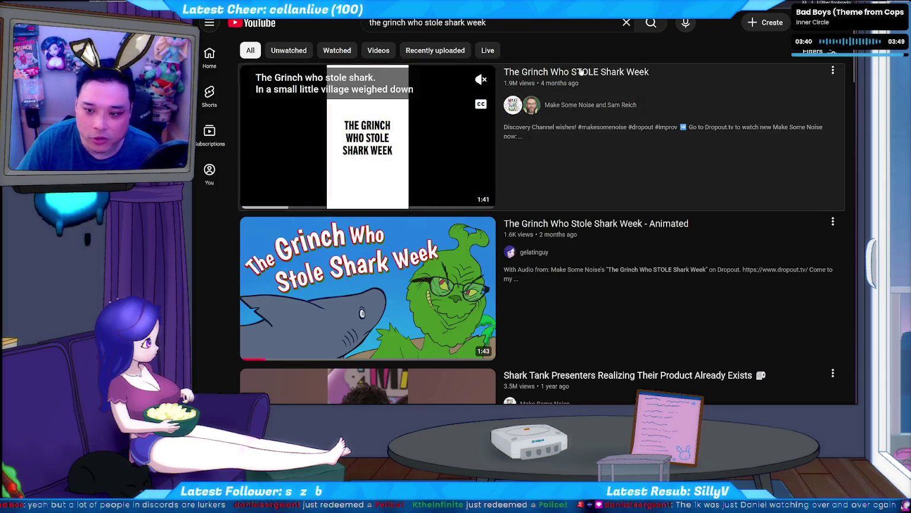
left_click(522, 199)
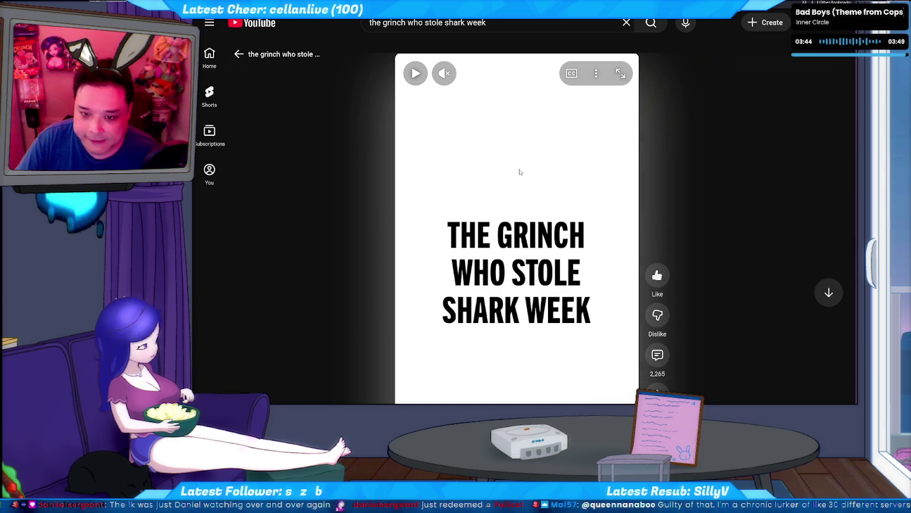
key("ctrl+l")
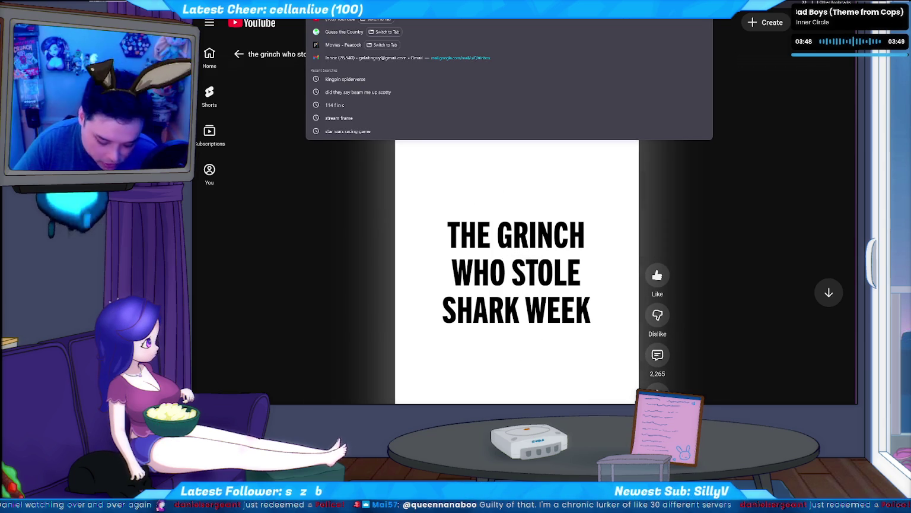
key("Escape")
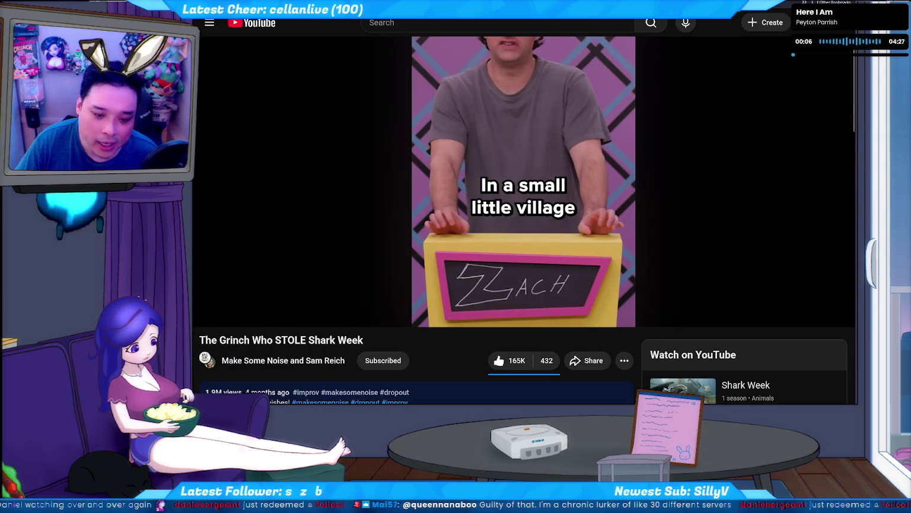
Step: Scroll to the comments and expand the 23 replies under the top comment
scroll(210, 295, "down", 3)
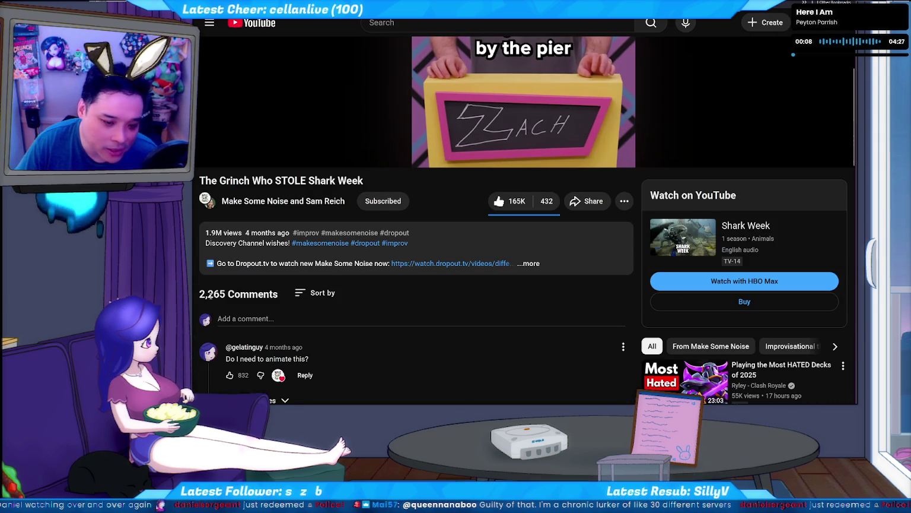
scroll(210, 295, "down", 1)
scroll(235, 240, "down", 1)
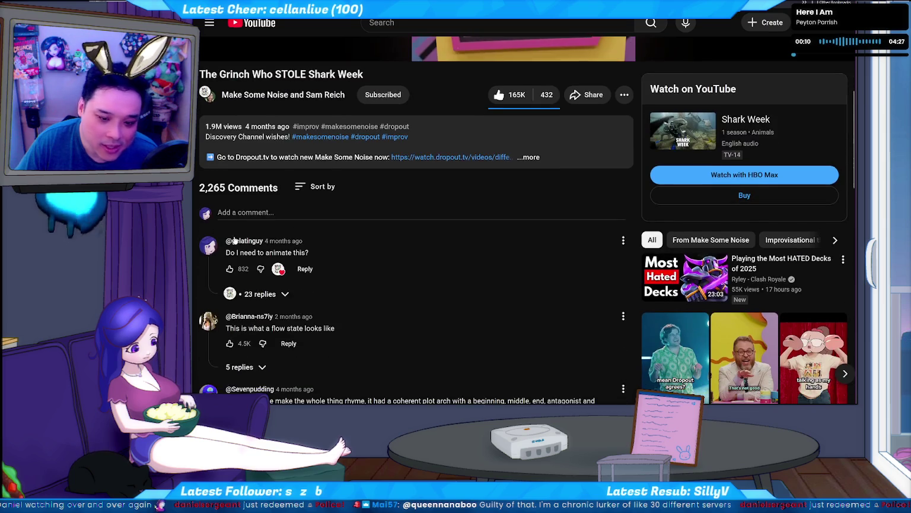
scroll(234, 239, "down", 1)
scroll(375, 257, "down", 3)
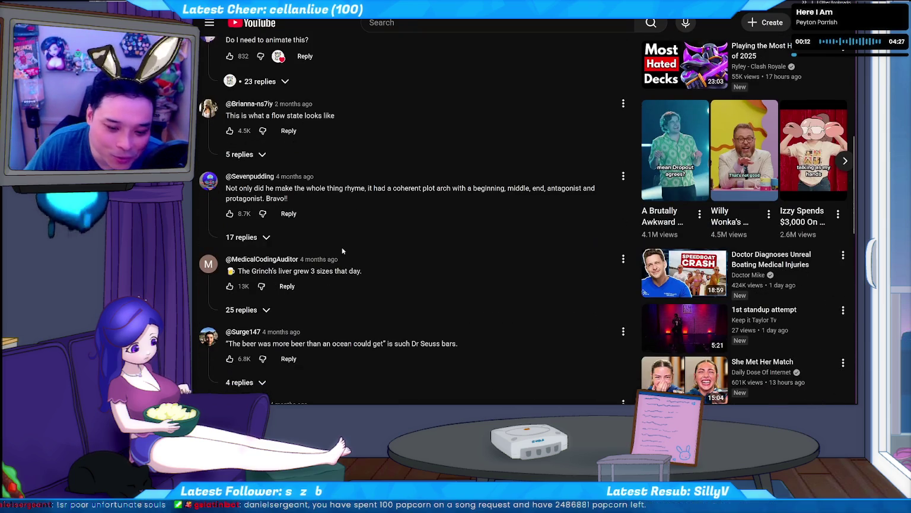
scroll(275, 176, "up", 3)
scroll(289, 288, "up", 1)
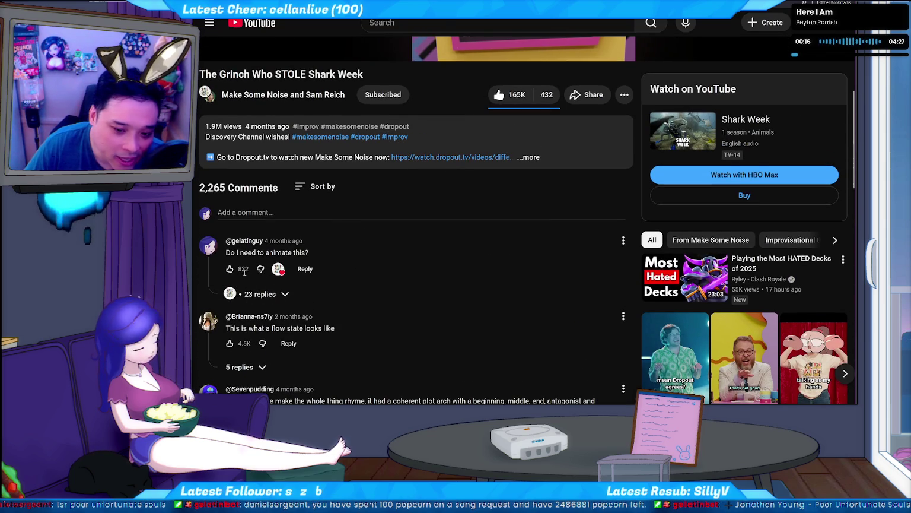
left_click(275, 294)
Step: Scroll through the reply thread and load more replies
scroll(250, 311, "down", 1)
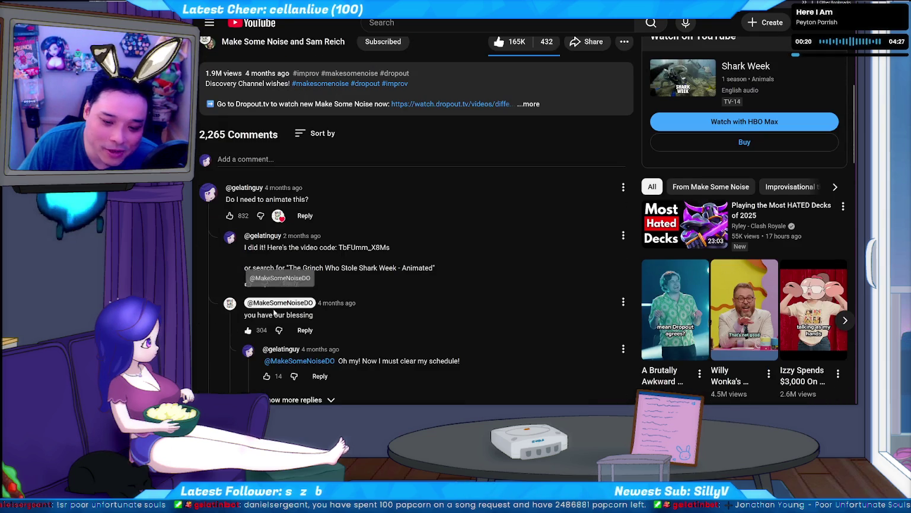
scroll(250, 310, "down", 1)
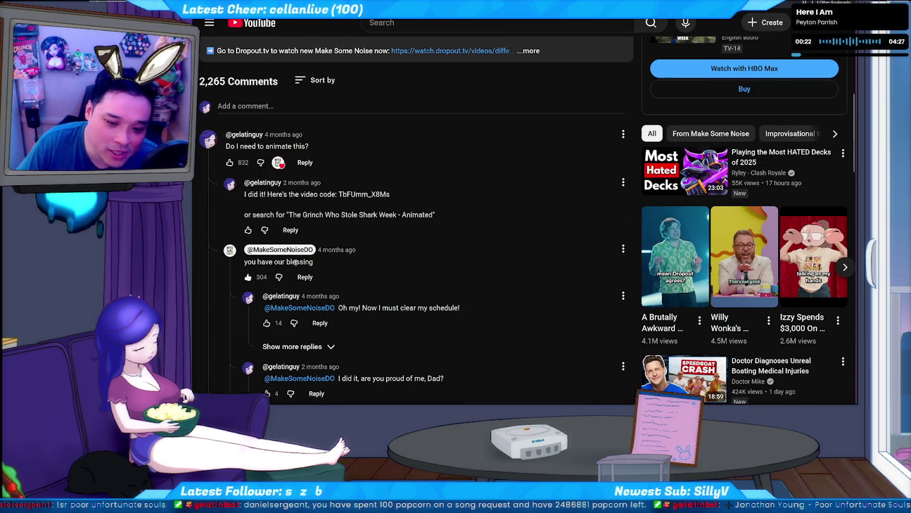
scroll(294, 262, "down", 2)
scroll(273, 194, "down", 3)
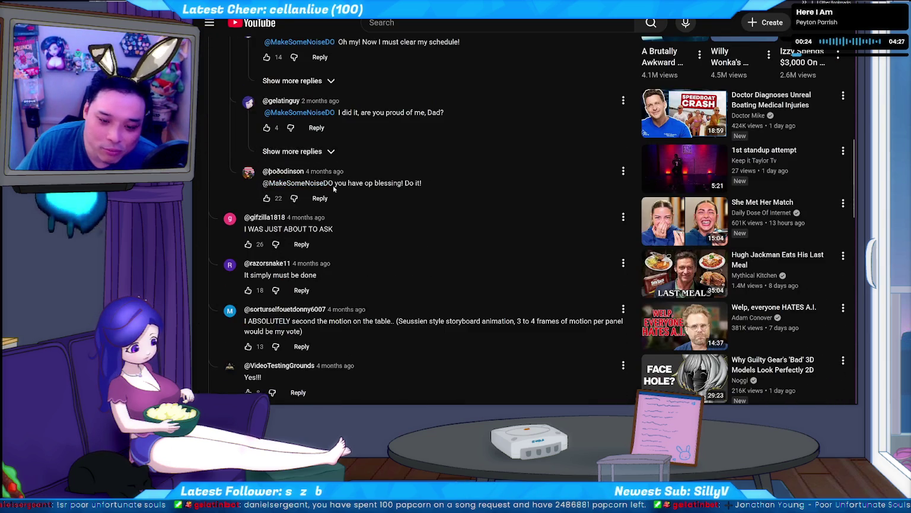
scroll(308, 154, "down", 2)
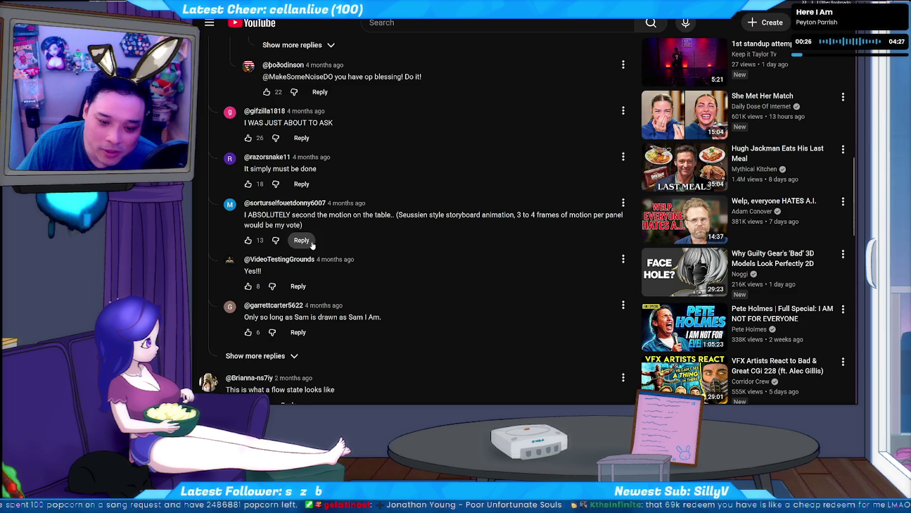
scroll(324, 106, "down", 2)
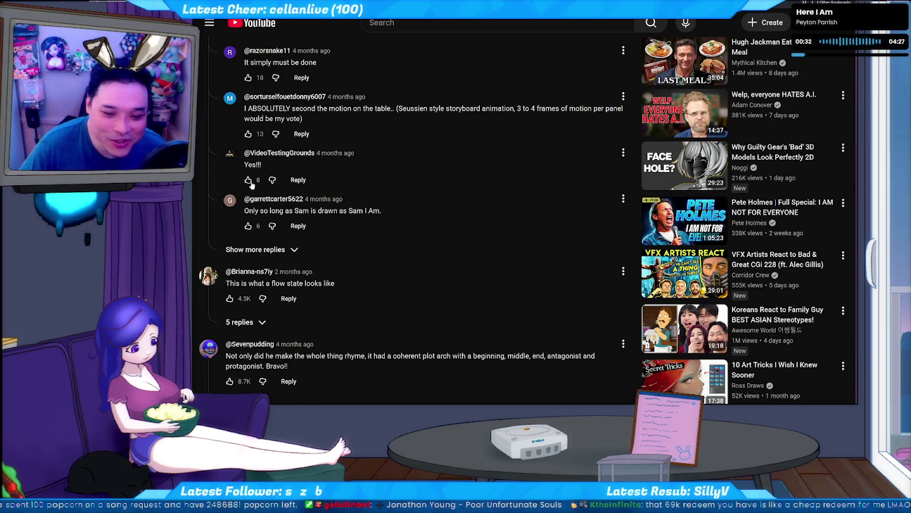
left_click(277, 249)
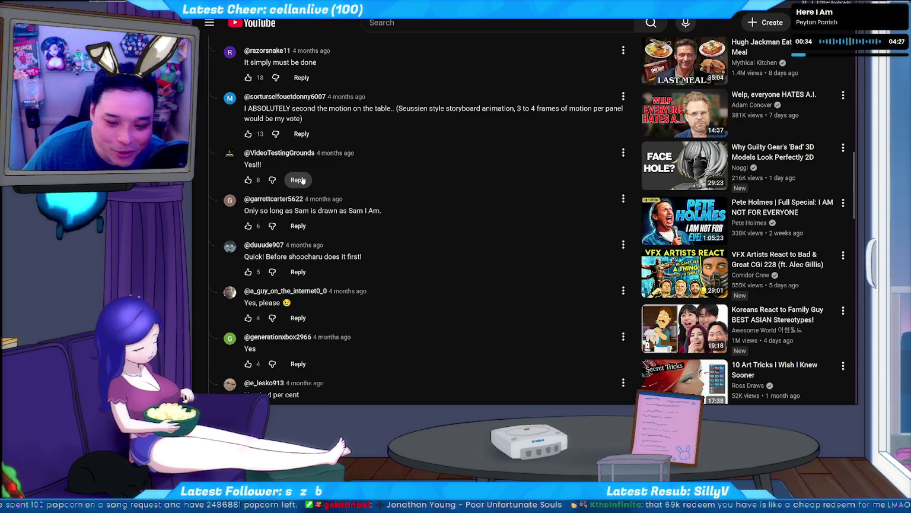
Step: Scroll further down and load the remaining replies in the thread
scroll(315, 131, "up", 5)
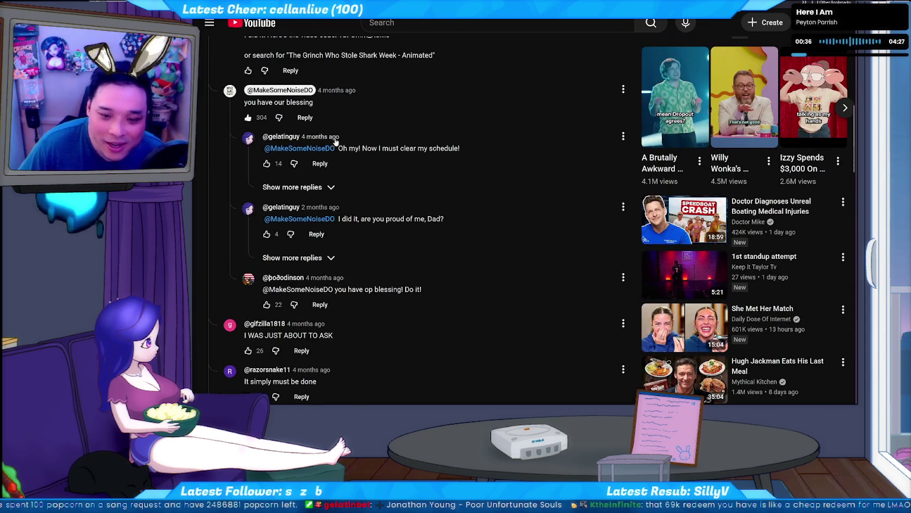
scroll(447, 226, "up", 1)
scroll(407, 213, "down", 3)
scroll(346, 194, "down", 1)
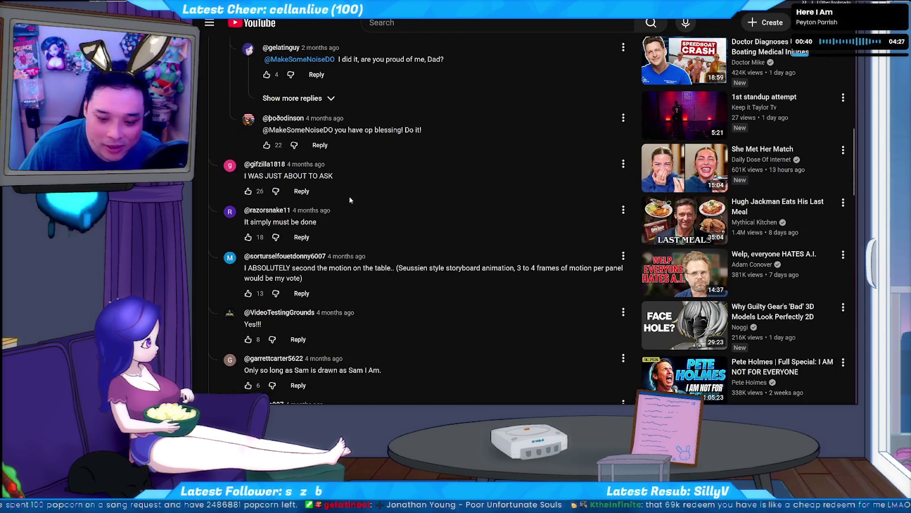
scroll(332, 220, "down", 2)
scroll(325, 234, "down", 2)
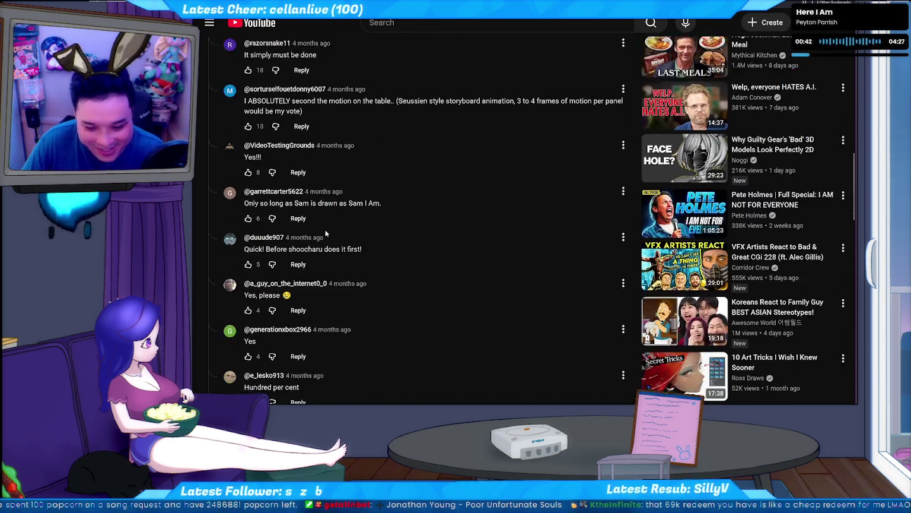
scroll(326, 229, "down", 3)
scroll(327, 229, "down", 2)
scroll(323, 241, "down", 2)
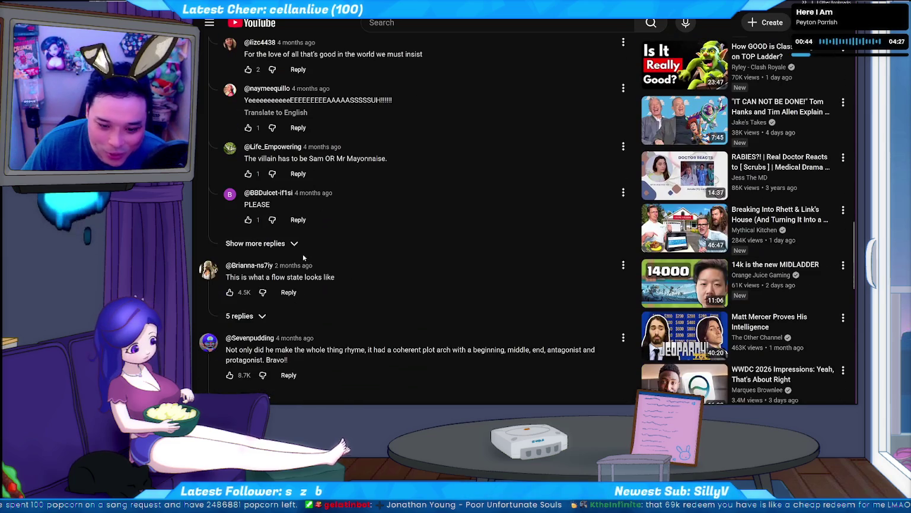
left_click(277, 244)
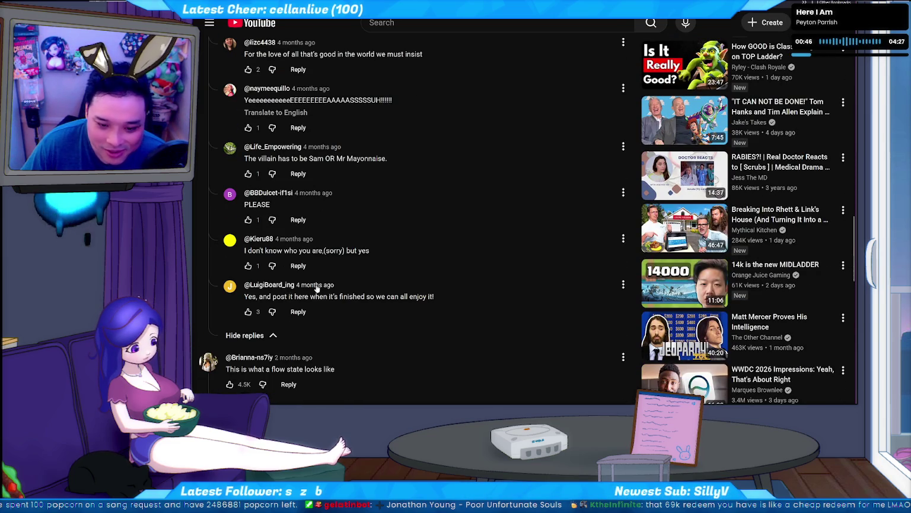
Step: Load the two hidden reply groups, then open the original commenter's channel page
scroll(322, 276, "up", 5)
scroll(321, 276, "up", 5)
scroll(322, 276, "up", 5)
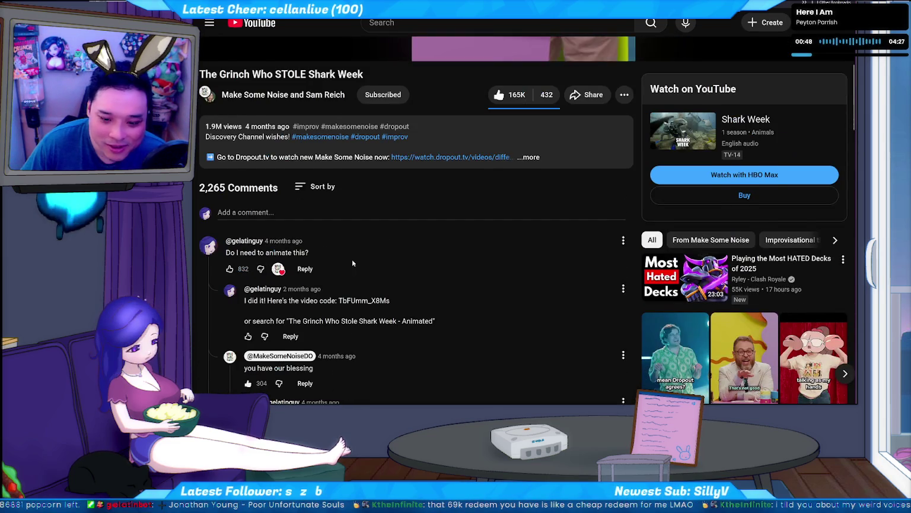
scroll(351, 263, "down", 1)
scroll(332, 291, "down", 2)
scroll(309, 321, "down", 1)
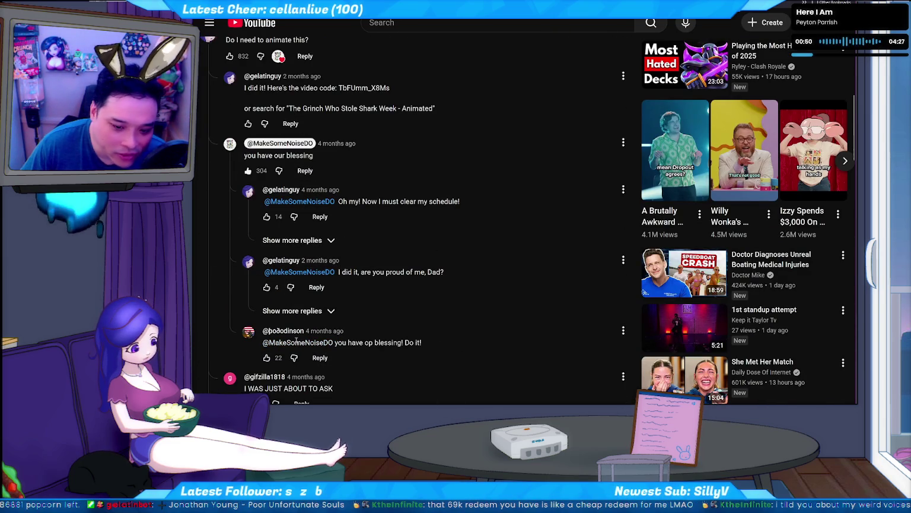
left_click(318, 311)
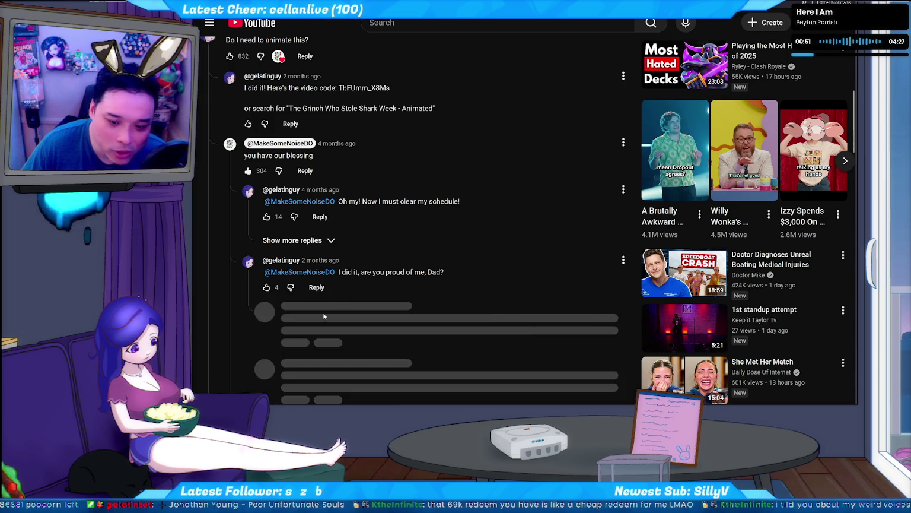
left_click(319, 238)
scroll(394, 242, "down", 1)
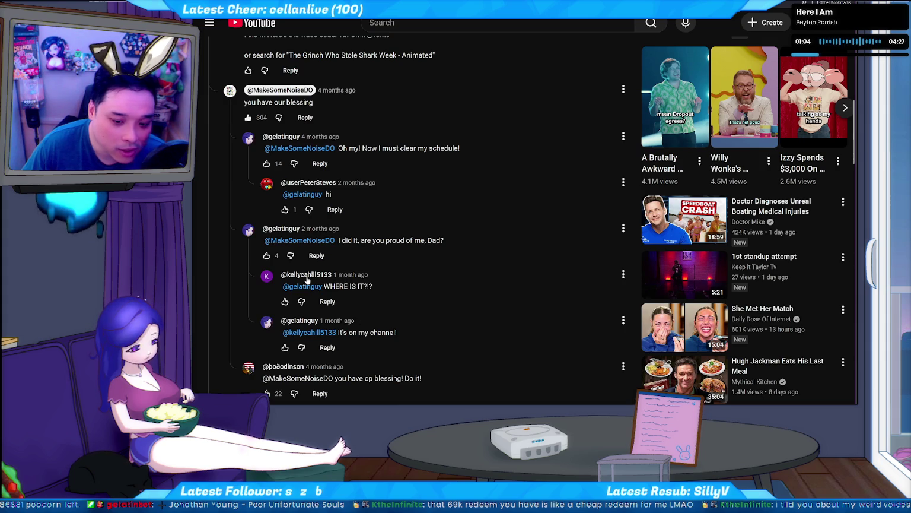
left_click(300, 321)
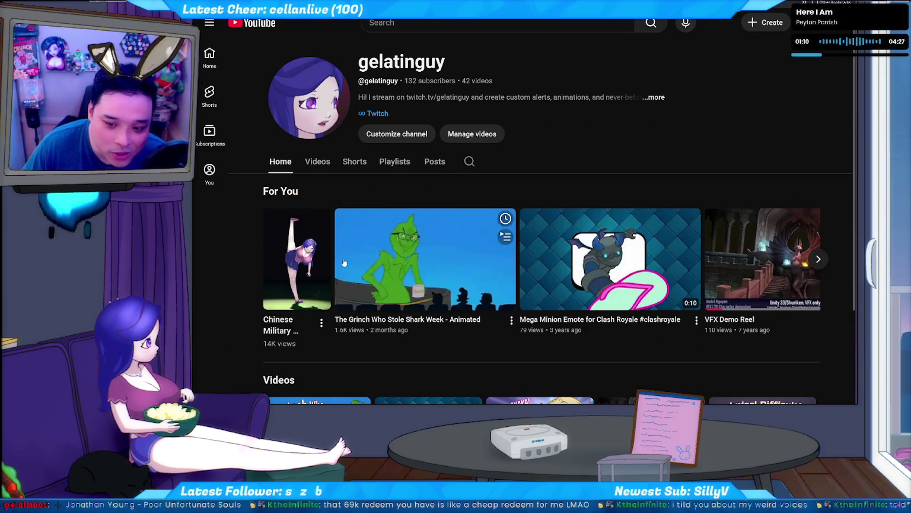
left_click(318, 162)
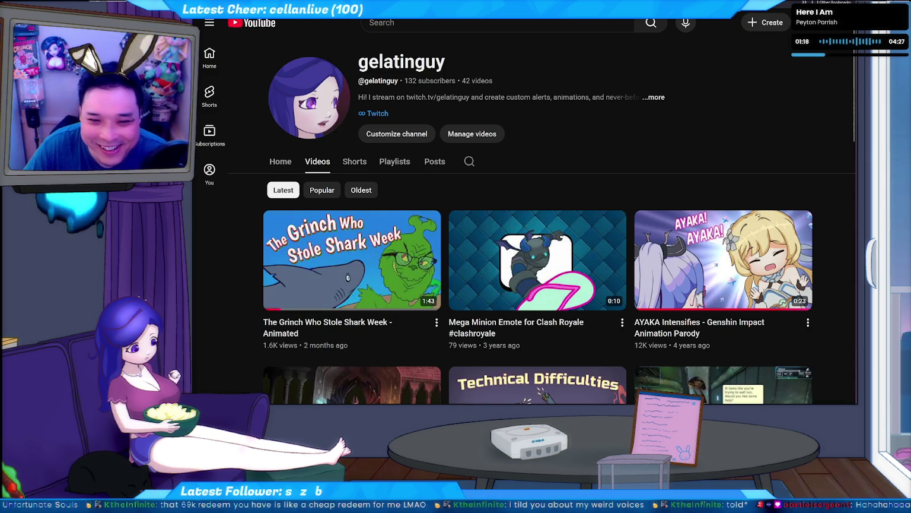
key("ctrl+Tab")
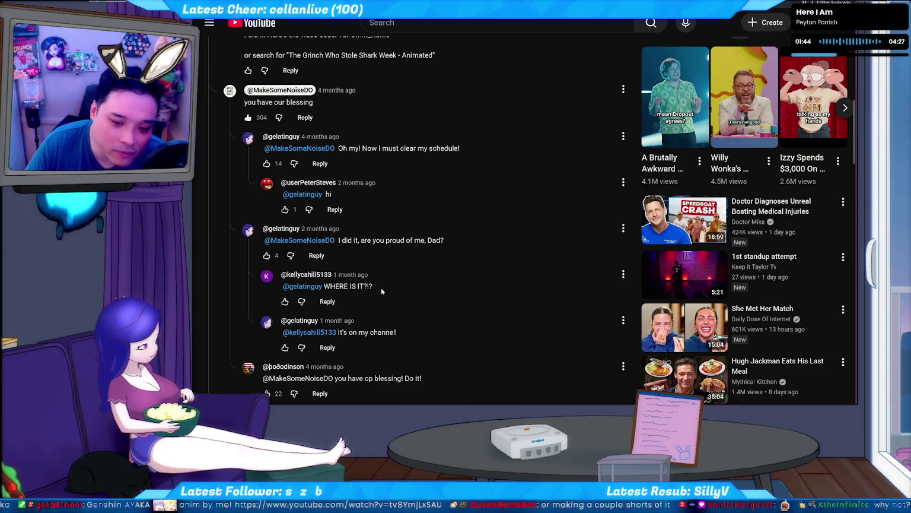
Step: Browse the channel page, then go back to 'The Grinch Who Stole Shark Week - Animated' watch page
scroll(384, 283, "up", 4)
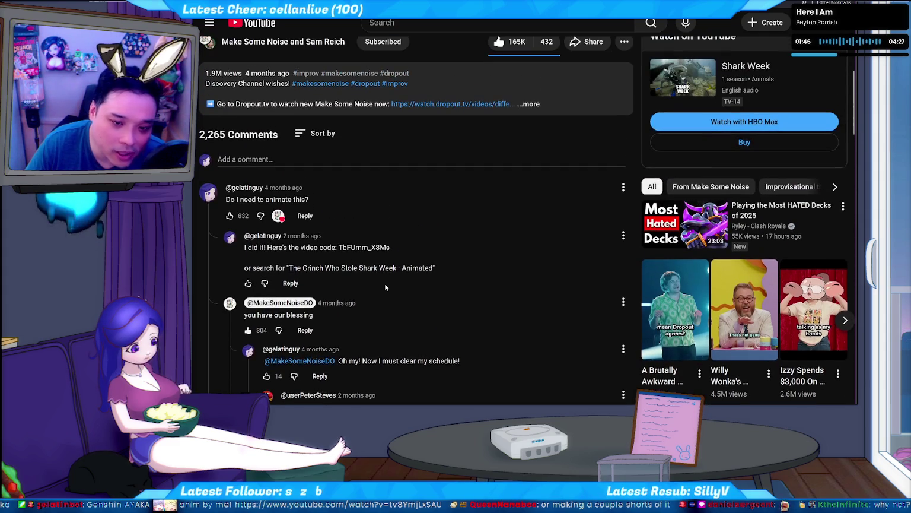
scroll(385, 287, "down", 3)
scroll(384, 287, "up", 4)
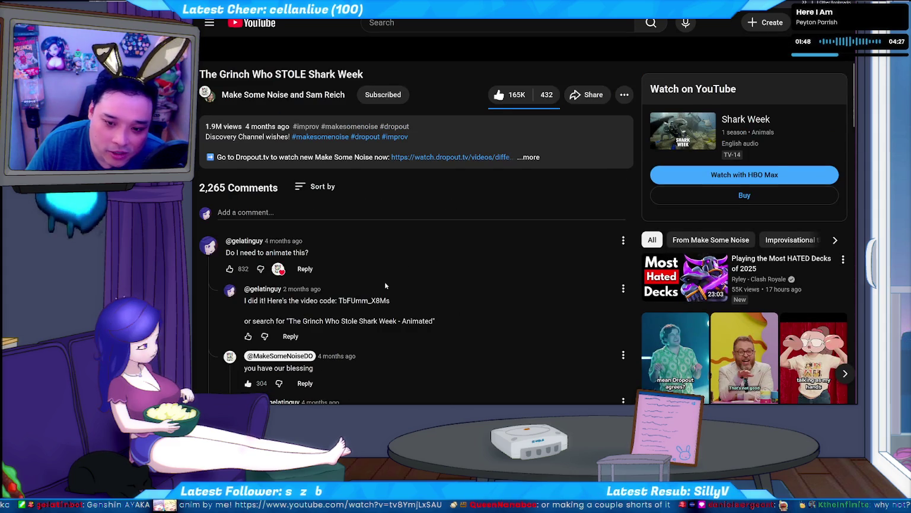
scroll(385, 285, "down", 3)
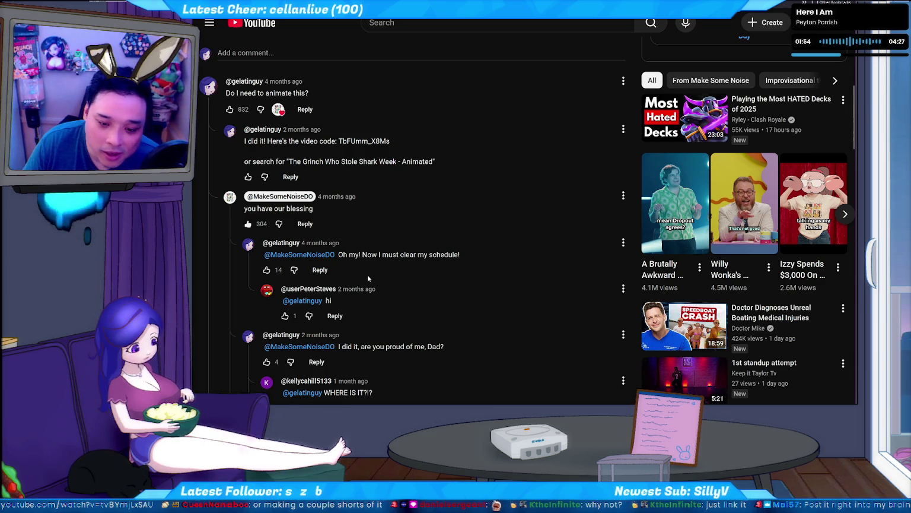
scroll(368, 274, "up", 3)
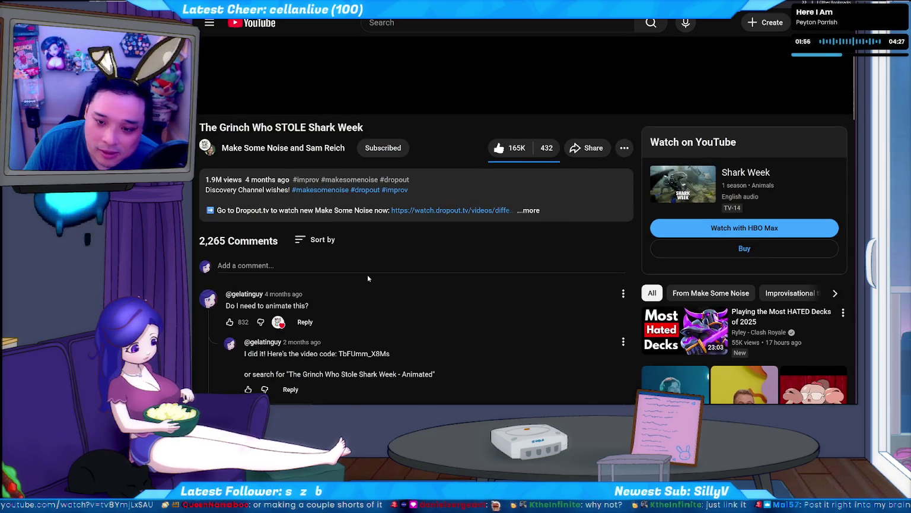
scroll(367, 274, "up", 3)
scroll(367, 274, "up", 3)
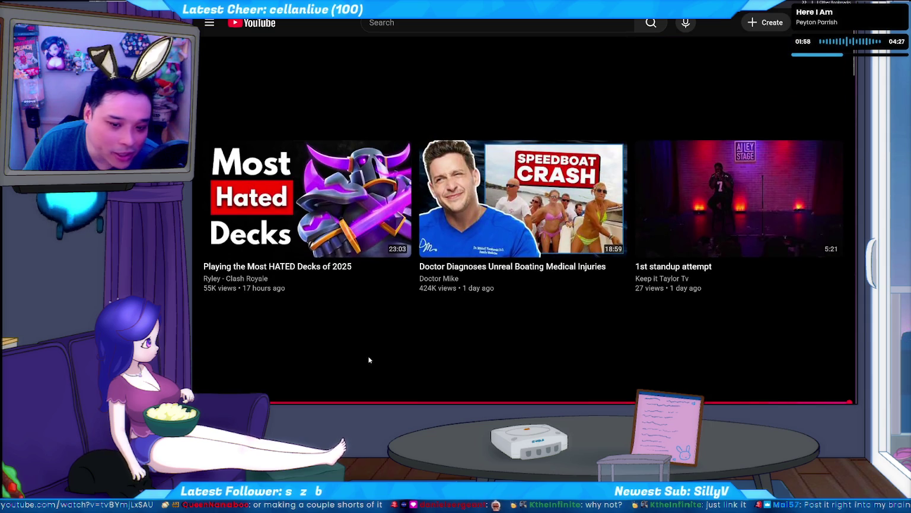
scroll(373, 356, "down", 3)
scroll(363, 331, "down", 1)
scroll(364, 331, "down", 1)
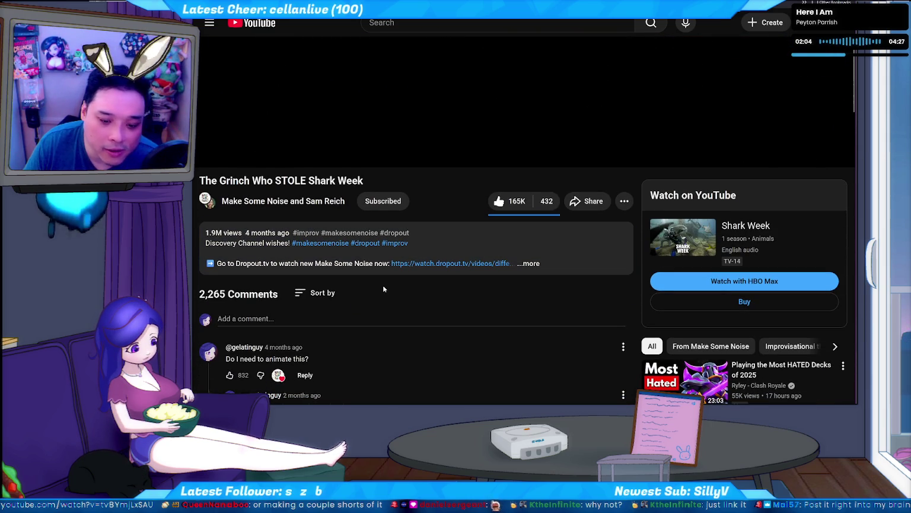
scroll(353, 291, "down", 1)
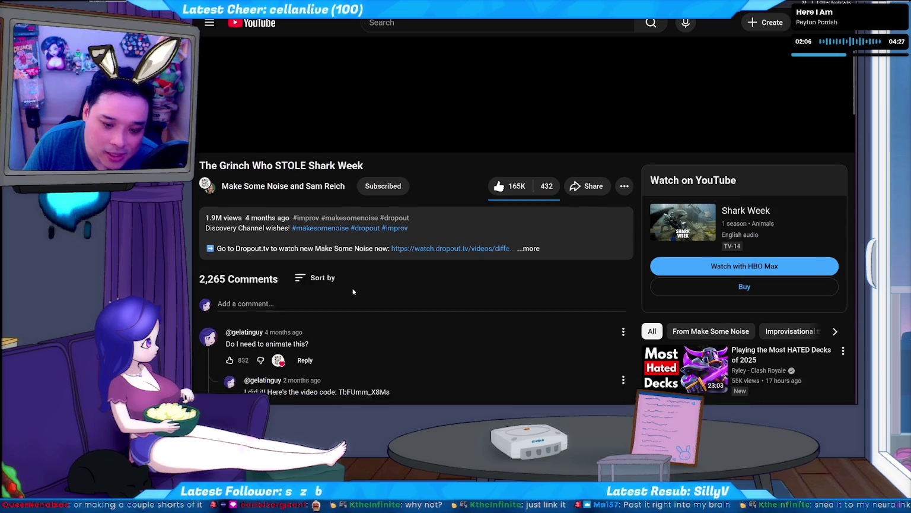
scroll(343, 285, "up", 1)
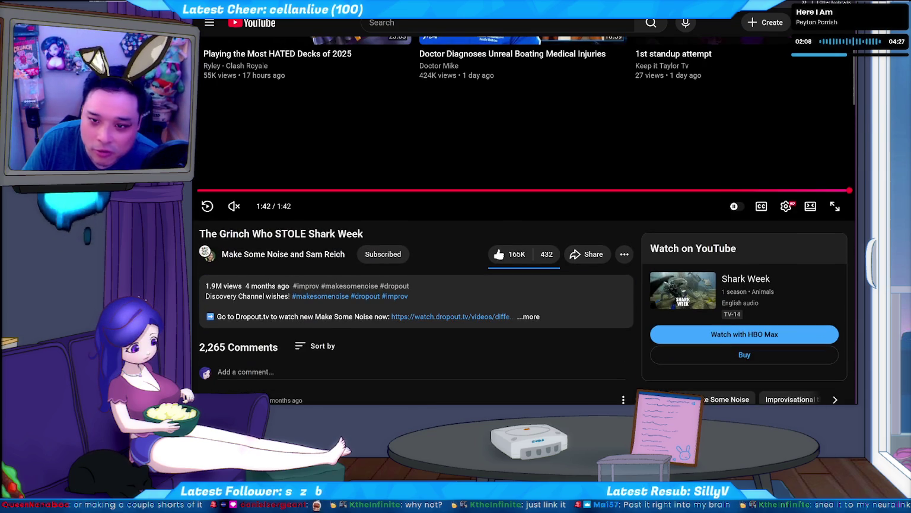
key("alt+Left")
scroll(221, 179, "down", 5)
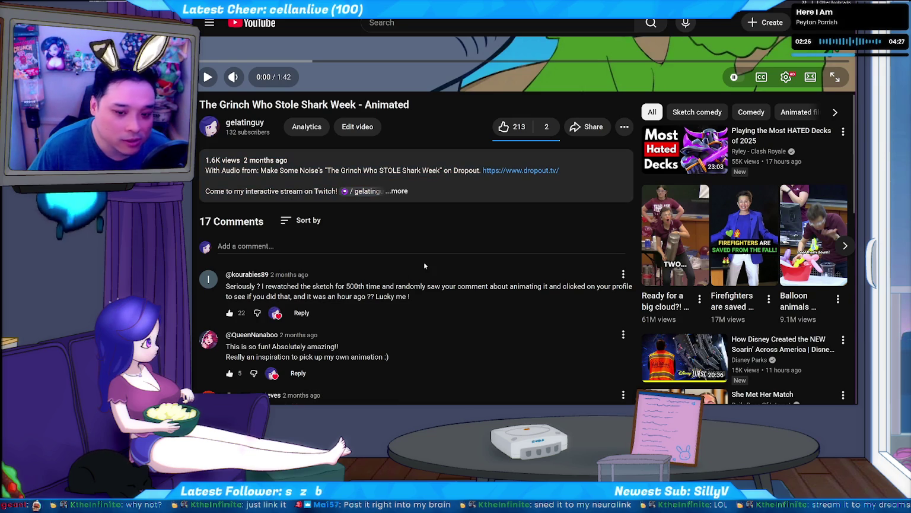
Step: Scroll up and down through the 17 comments on the animated Grinch video
scroll(424, 262, "up", 2)
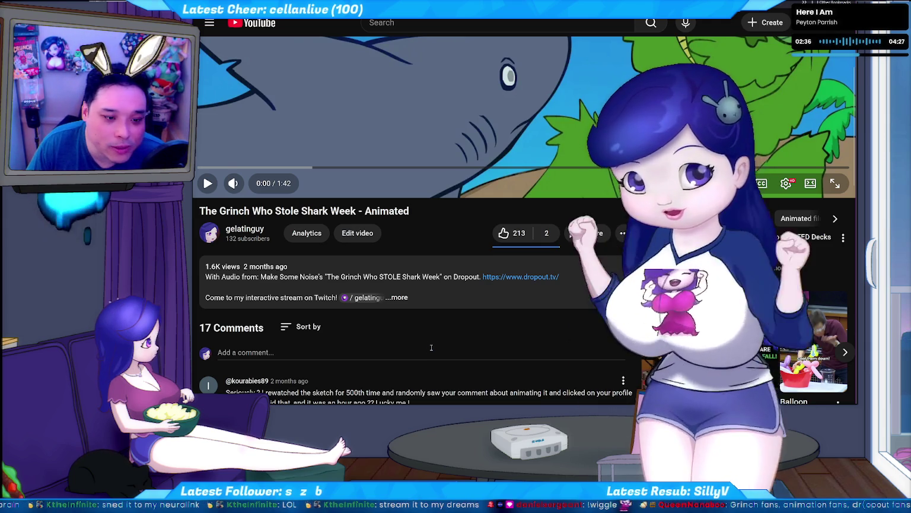
scroll(432, 347, "down", 1)
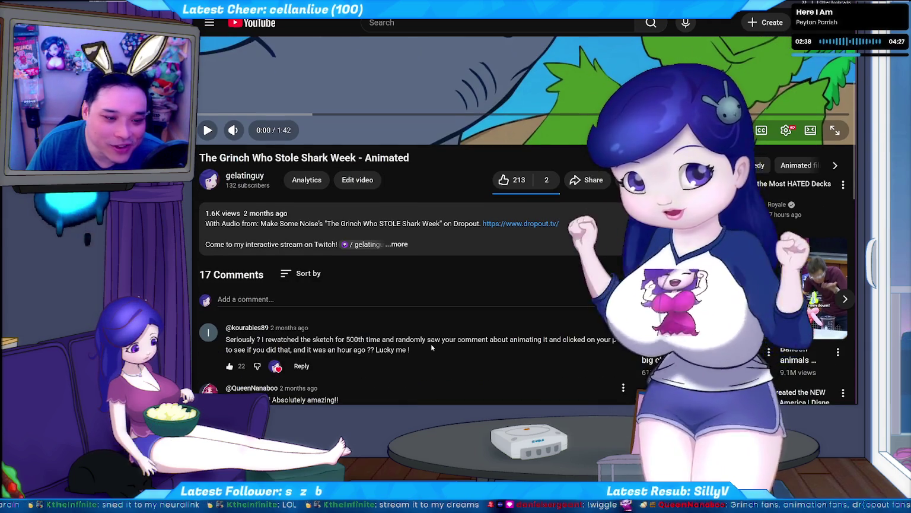
scroll(432, 348, "down", 2)
scroll(430, 343, "down", 2)
scroll(430, 343, "down", 1)
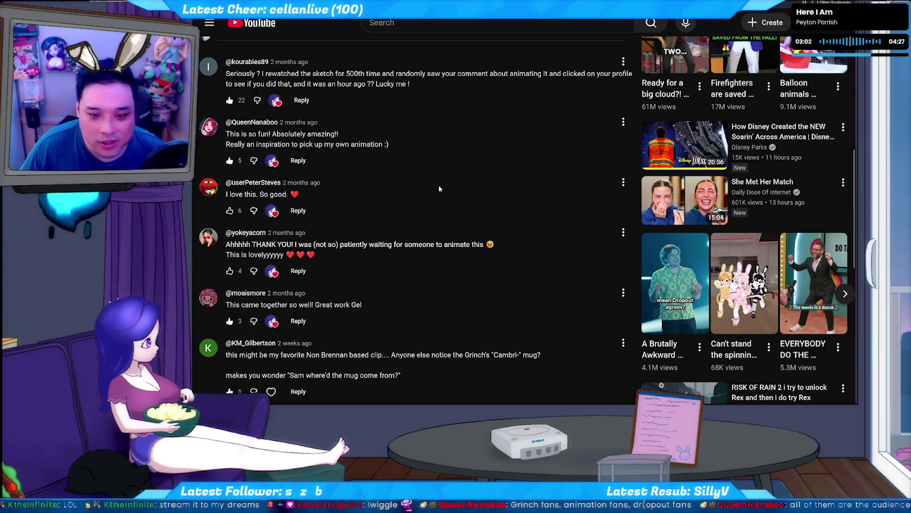
scroll(437, 189, "up", 2)
scroll(437, 189, "up", 2)
scroll(433, 186, "up", 1)
scroll(432, 185, "down", 1)
scroll(432, 186, "down", 2)
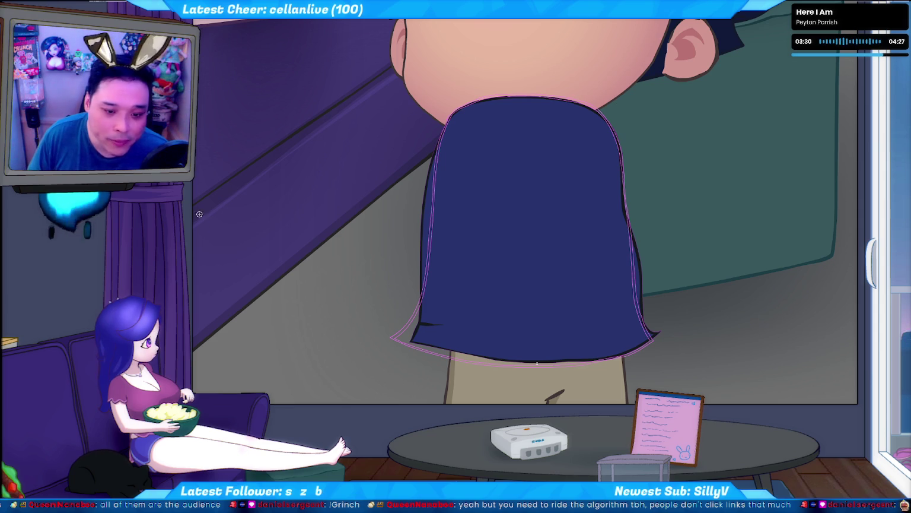
Step: Peek at the red sketch under the shirt, then trace the neck's left edge in red
key("ctrl+z")
key("ctrl+y")
key("ctrl+z")
key("ctrl+z")
key("ctrl+z")
key("ctrl+z")
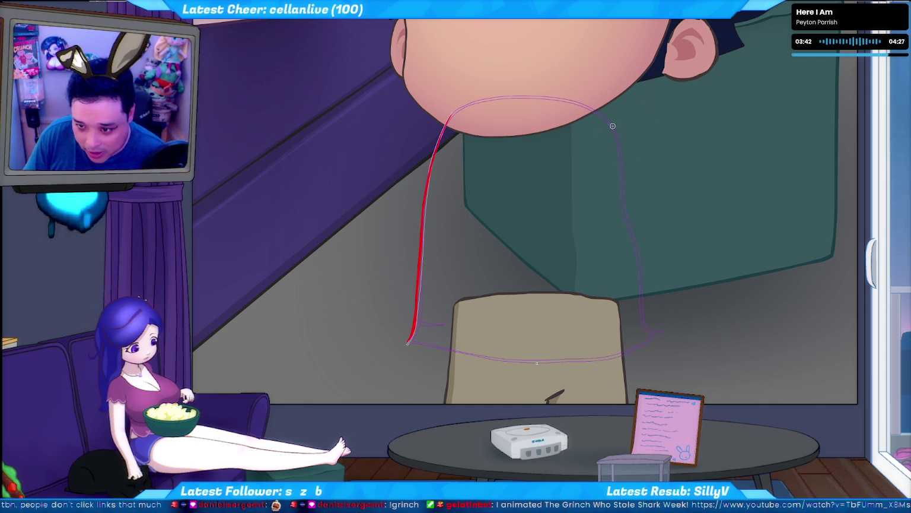
left_click_drag(613, 126, 623, 175)
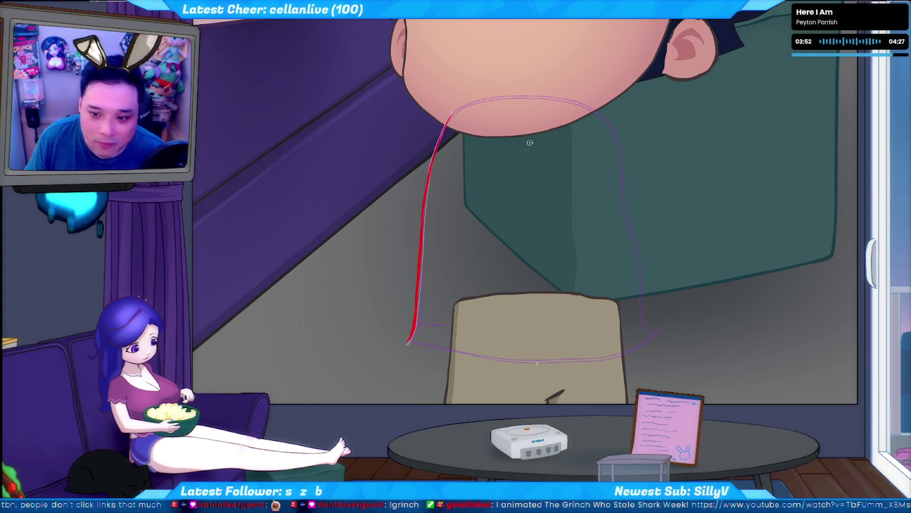
Step: Sketch red test strokes across the teal area, undo them, and add a short stray stroke
left_click_drag(448, 272, 758, 117)
left_click_drag(477, 269, 770, 127)
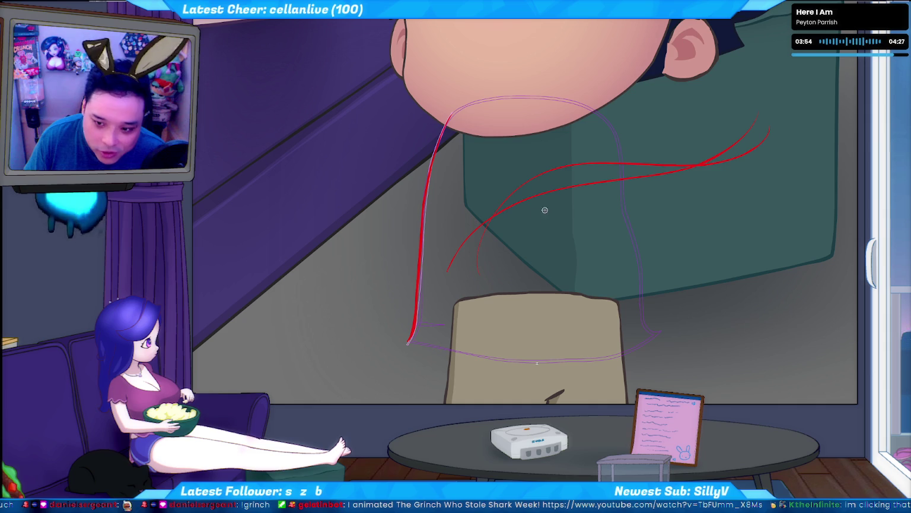
left_click_drag(599, 178, 798, 155)
left_click_drag(592, 216, 812, 107)
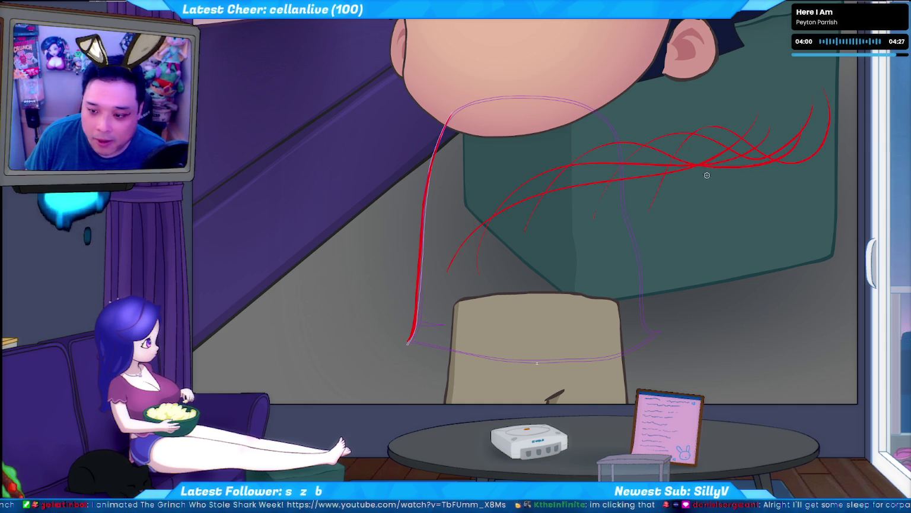
key("ctrl+z")
key("ctrl+z")
key("ctrl+z")
key("ctrl+z")
key("ctrl+z")
key("ctrl+z")
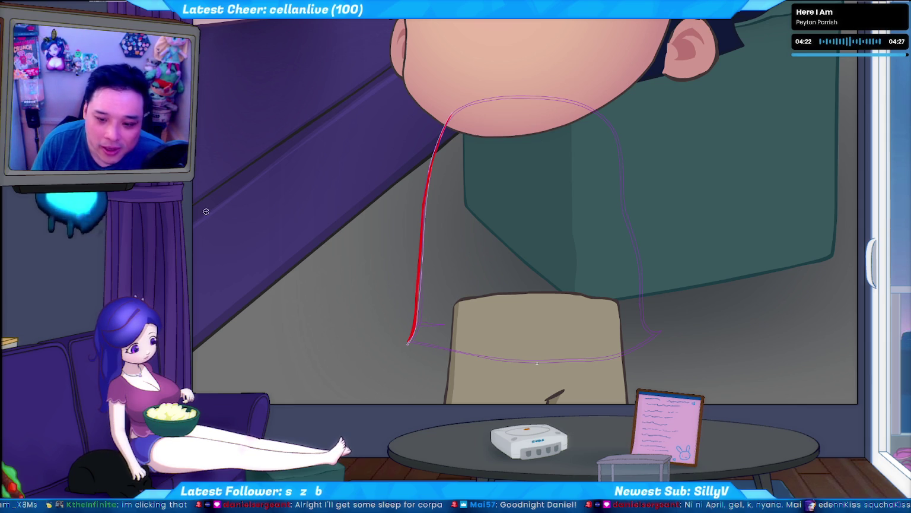
left_click_drag(293, 255, 290, 299)
Step: Draw the right neck line in red down the guide, erasing its overshoot and extending it
key("ctrl+z")
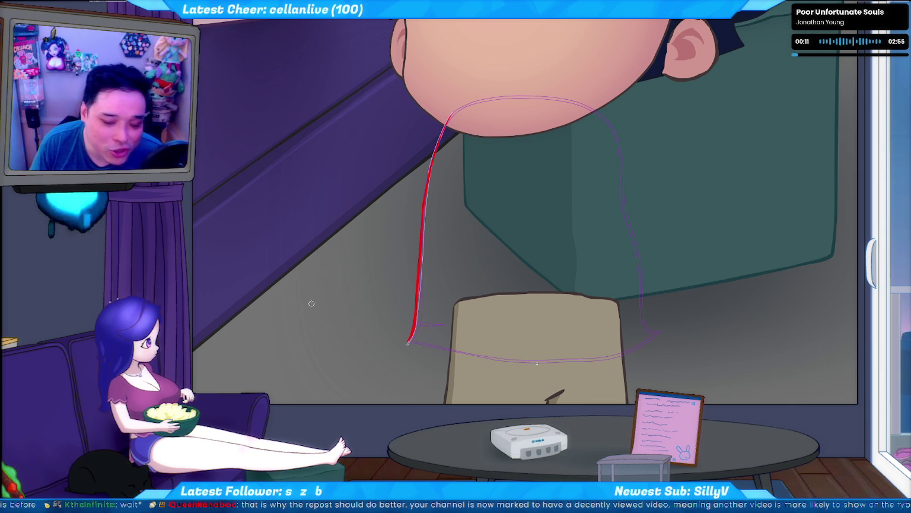
left_click_drag(601, 112, 639, 255)
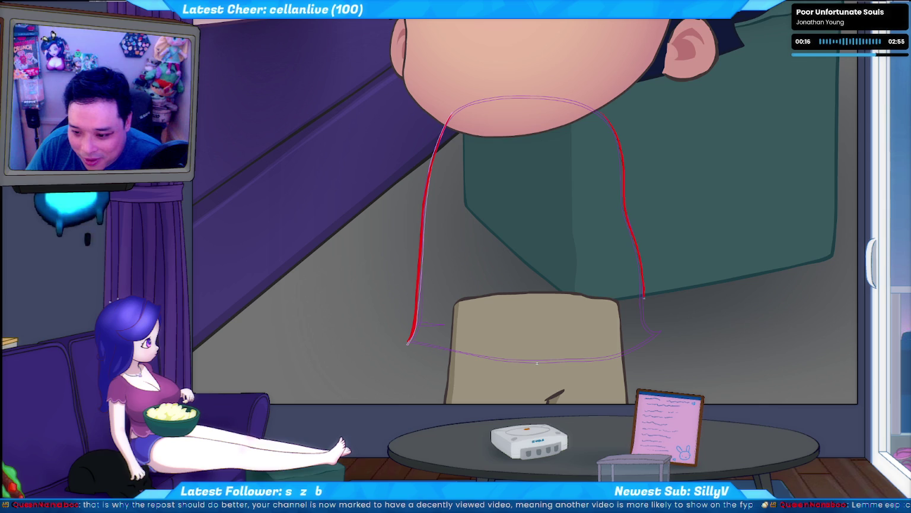
left_click_drag(639, 256, 666, 331)
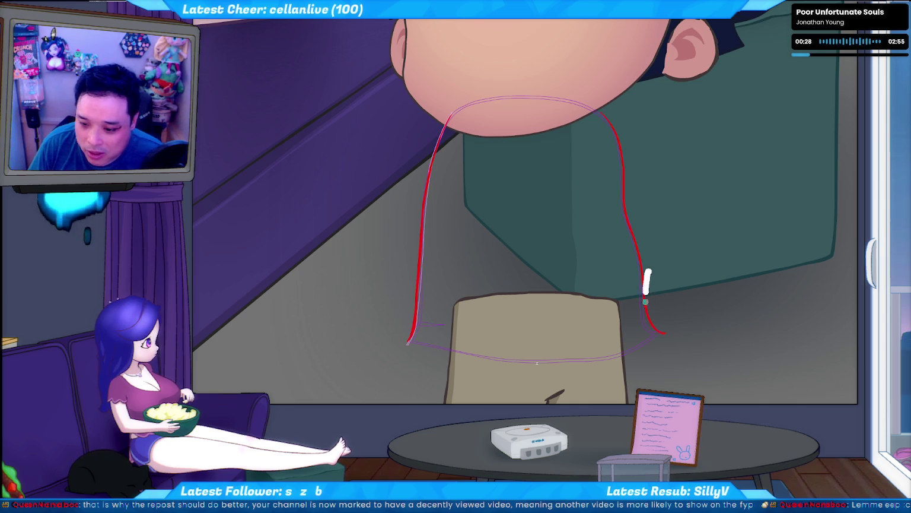
left_click_drag(641, 233, 643, 312)
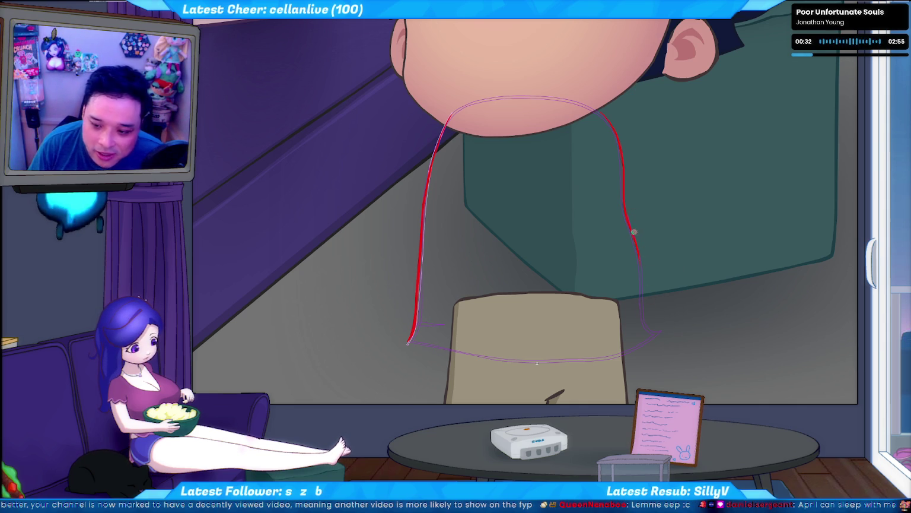
mouse_move(646, 283)
left_mouse_down()
mouse_move(636, 244)
mouse_move(640, 269)
left_mouse_up()
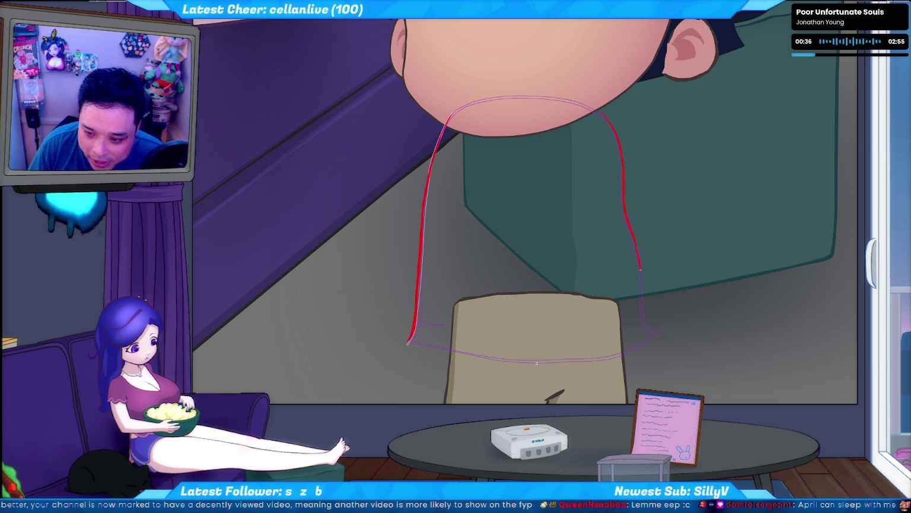
left_click_drag(644, 316, 665, 326)
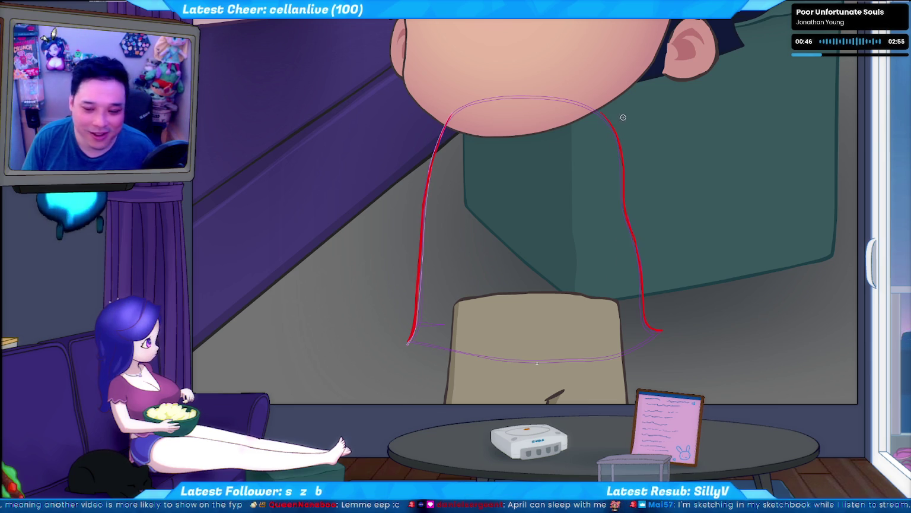
Step: Nudge the top of the right neck line slightly left, then switch to the YouTube page
left_click(612, 117)
left_click_drag(610, 111, 607, 111)
left_click(671, 161)
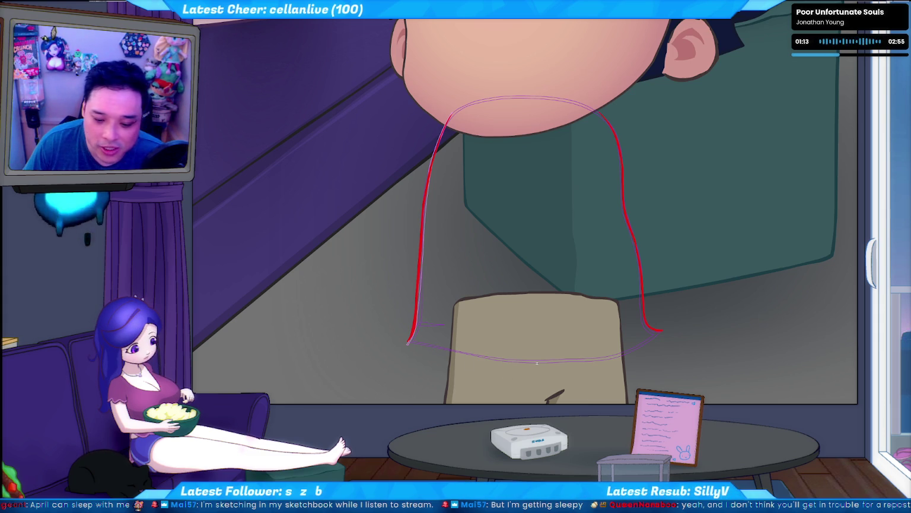
key("alt+Tab")
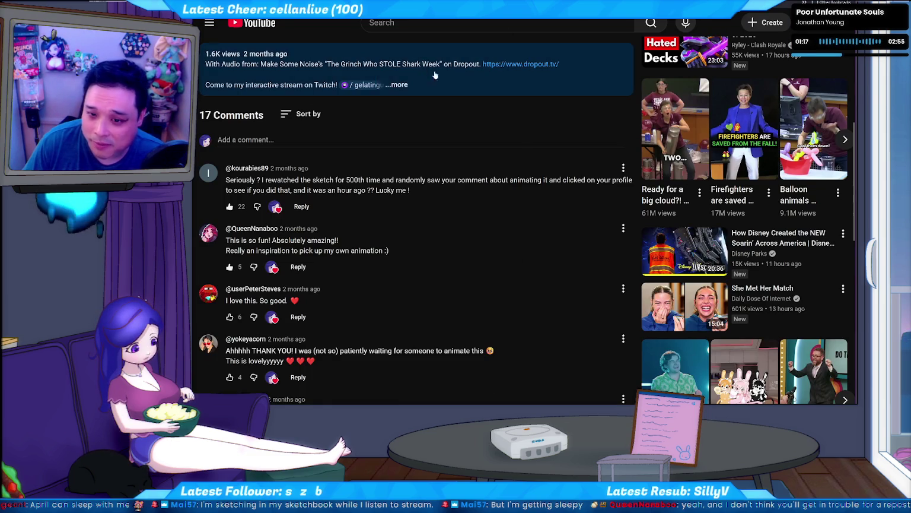
Step: Scroll up the Grinch video page to the video player
scroll(524, 94, "up", 3)
scroll(524, 94, "up", 1)
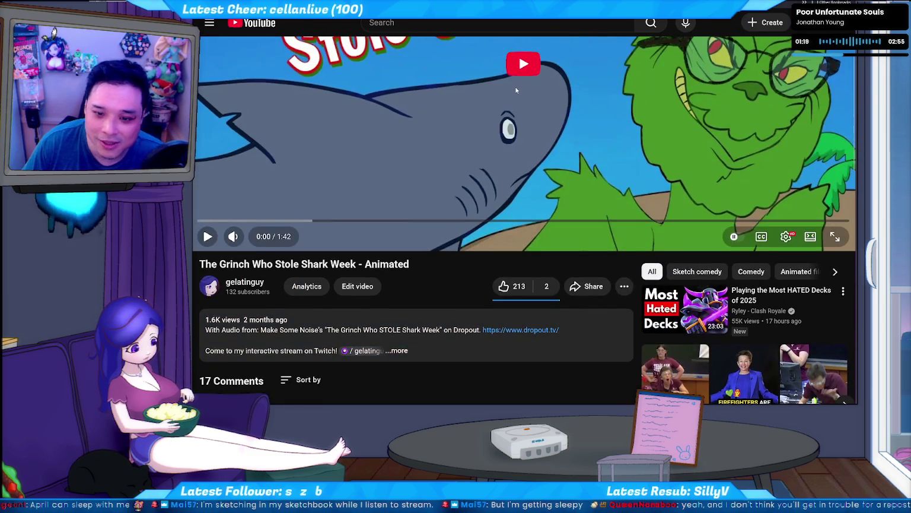
scroll(524, 95, "up", 3)
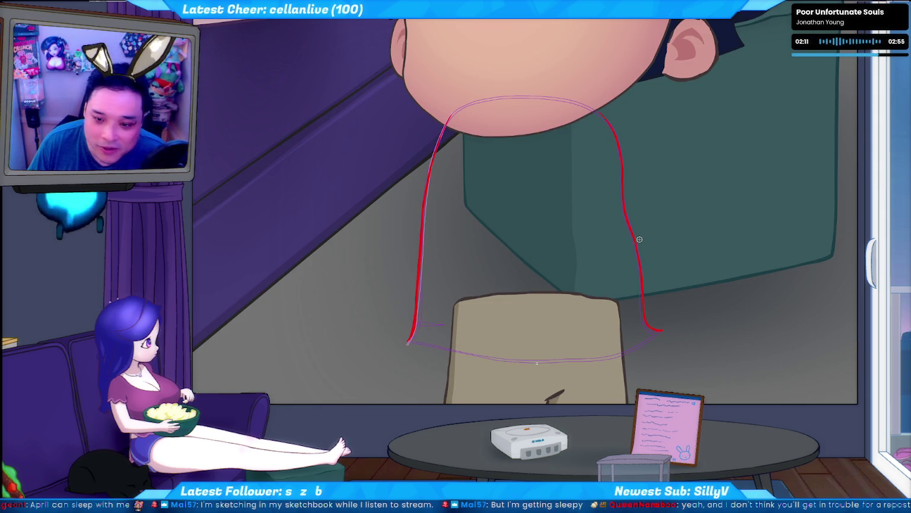
Step: On the next frame, trace the right neck line in red, erasing and redrawing its wobbly parts
key("ctrl+z")
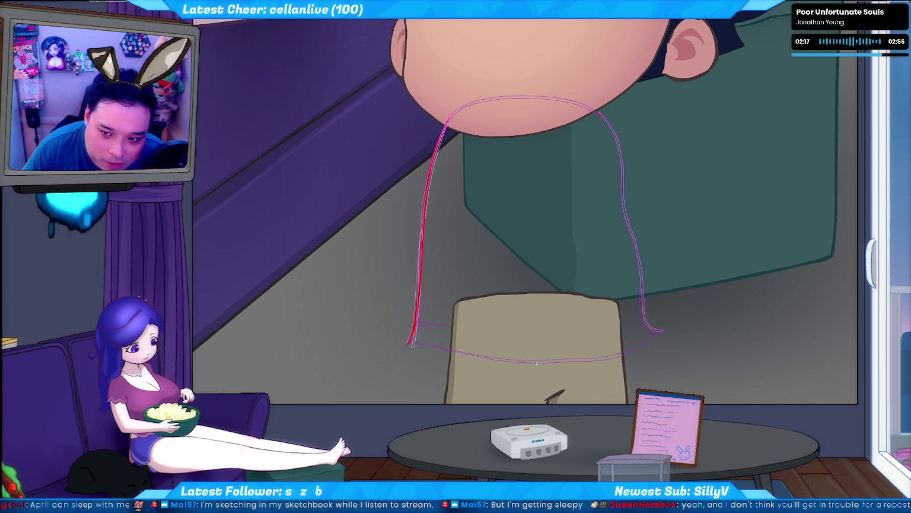
left_click_drag(611, 126, 630, 228)
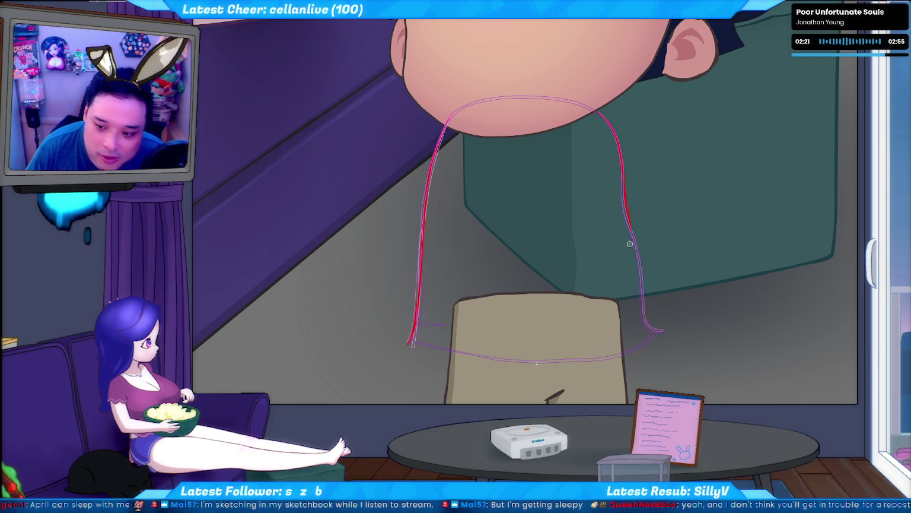
left_click_drag(633, 186, 640, 243)
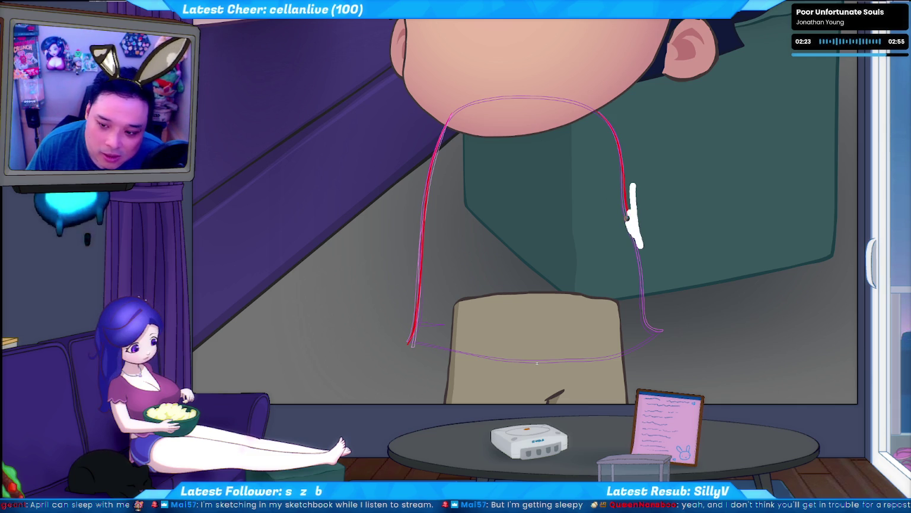
left_click_drag(630, 201, 627, 188)
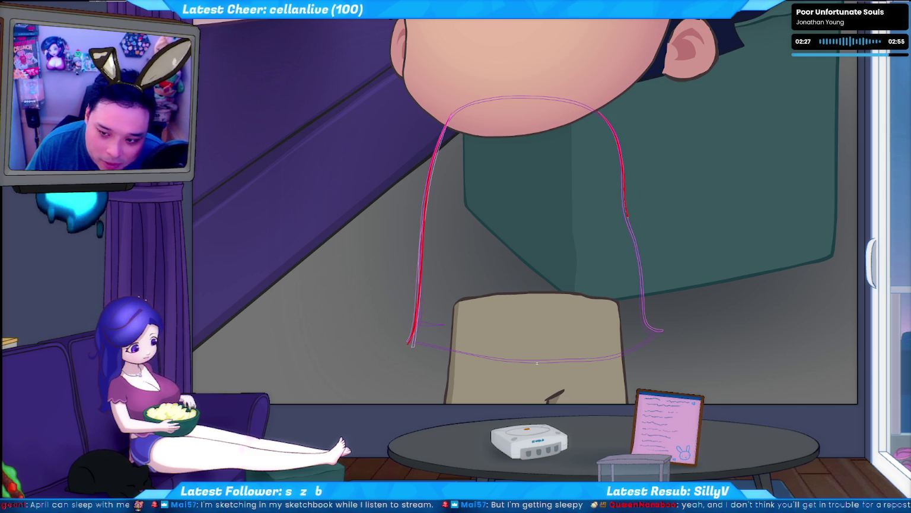
left_click_drag(641, 283, 646, 308)
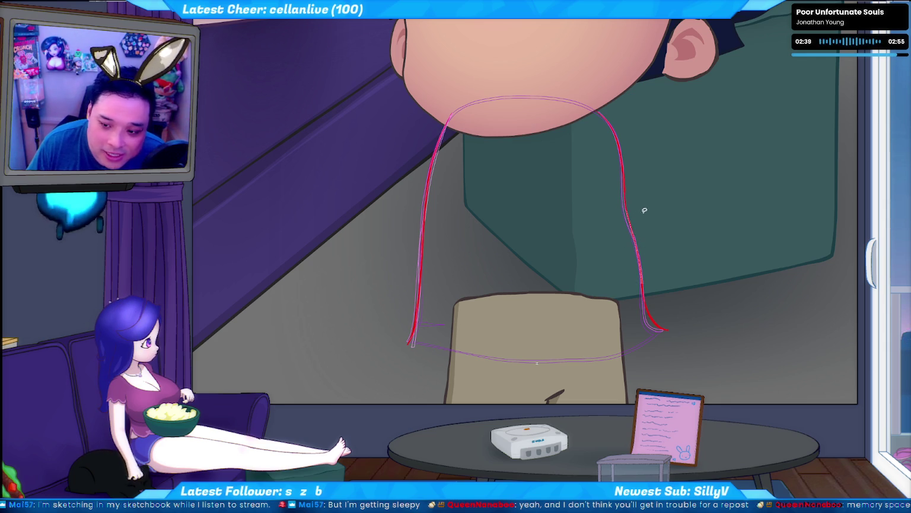
left_click_drag(631, 211, 642, 285)
left_click_drag(600, 114, 625, 195)
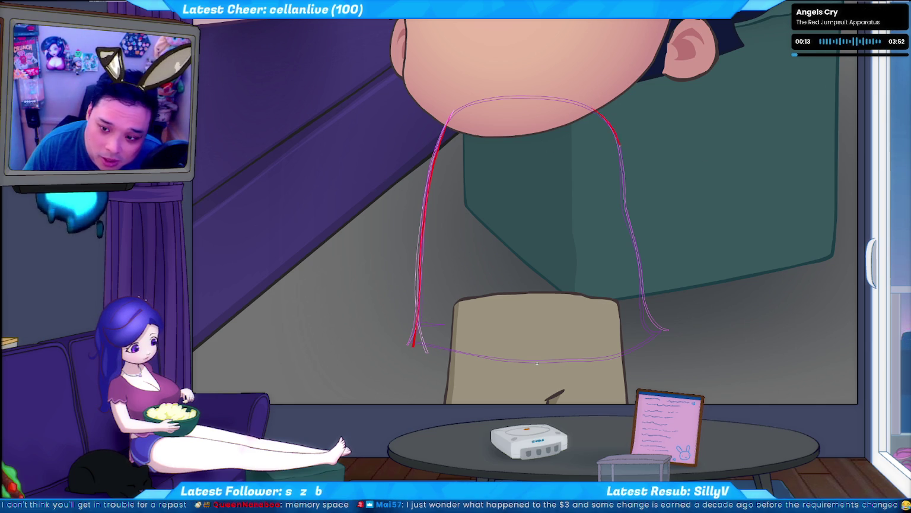
Step: Retrace the right neck line in red, redrawing its lower part and undoing the bad erases
left_click_drag(591, 109, 610, 126)
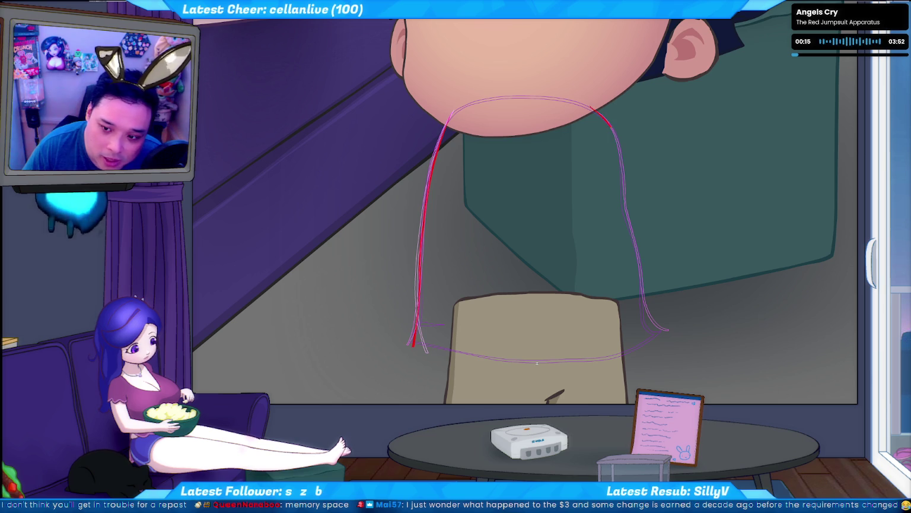
left_click_drag(628, 208, 630, 211)
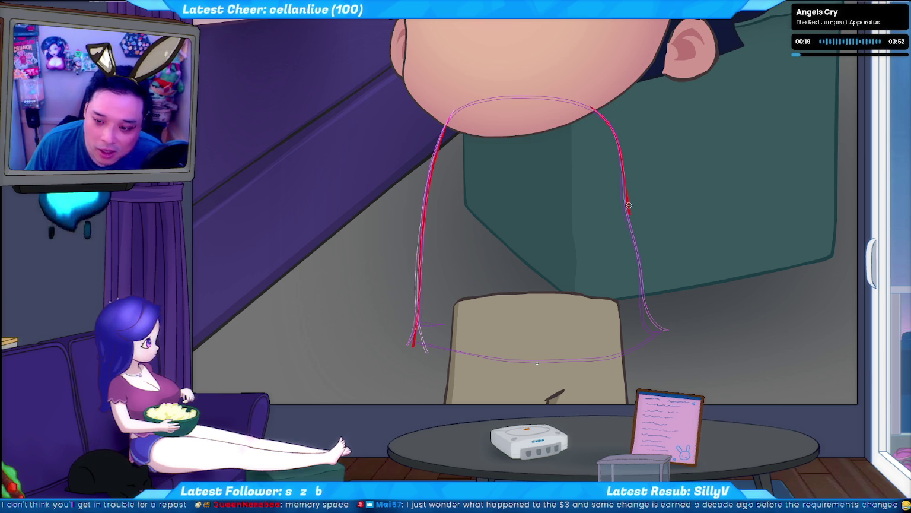
left_click_drag(625, 154, 629, 226)
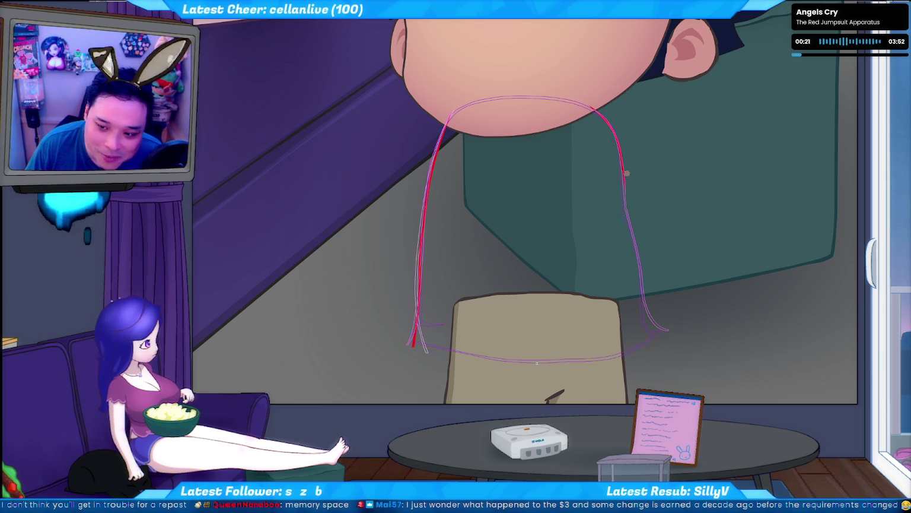
left_click_drag(622, 165, 654, 346)
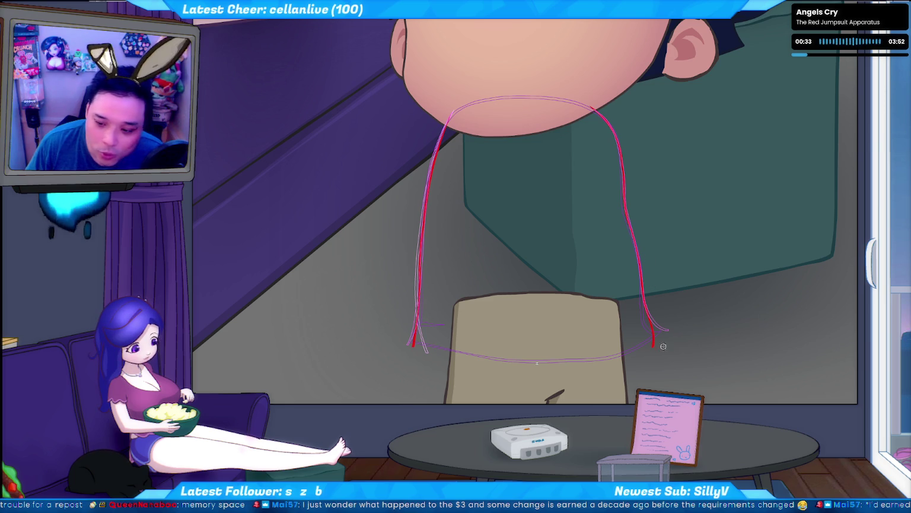
left_click_drag(656, 304, 655, 367)
key("ctrl+z")
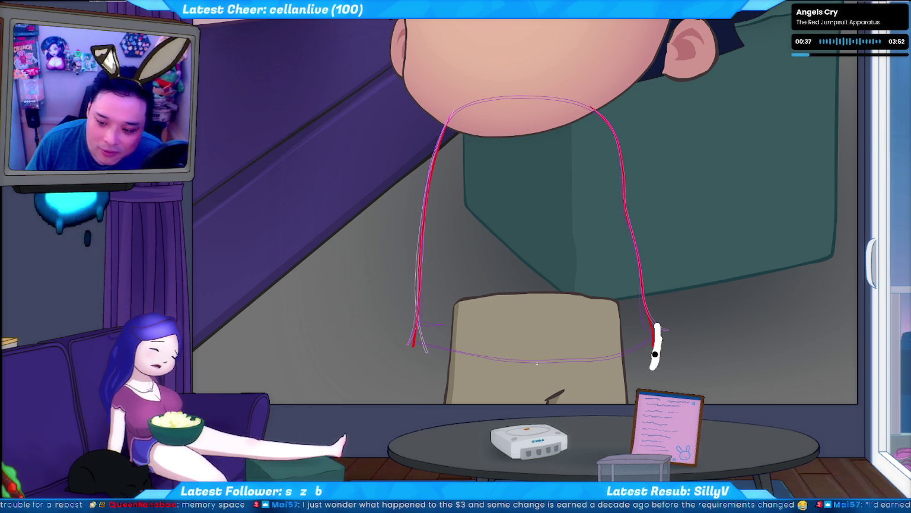
key("ctrl+z")
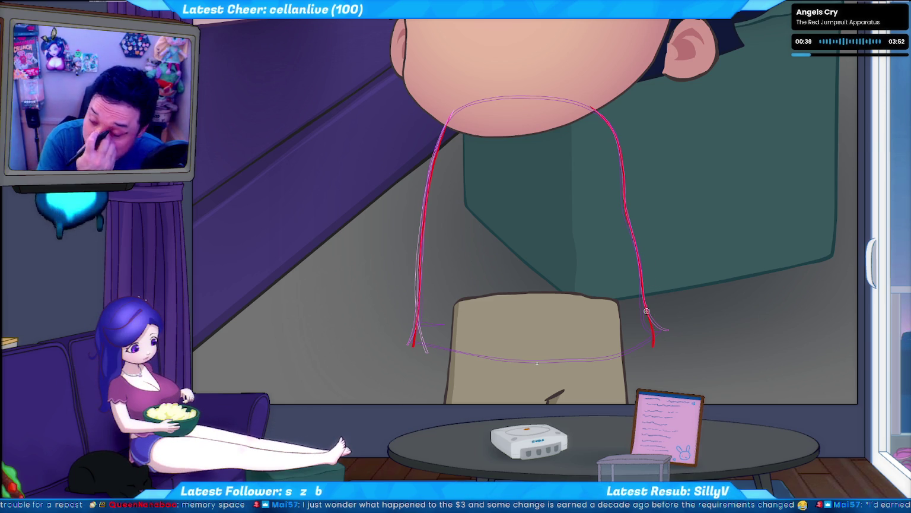
key("ctrl+z")
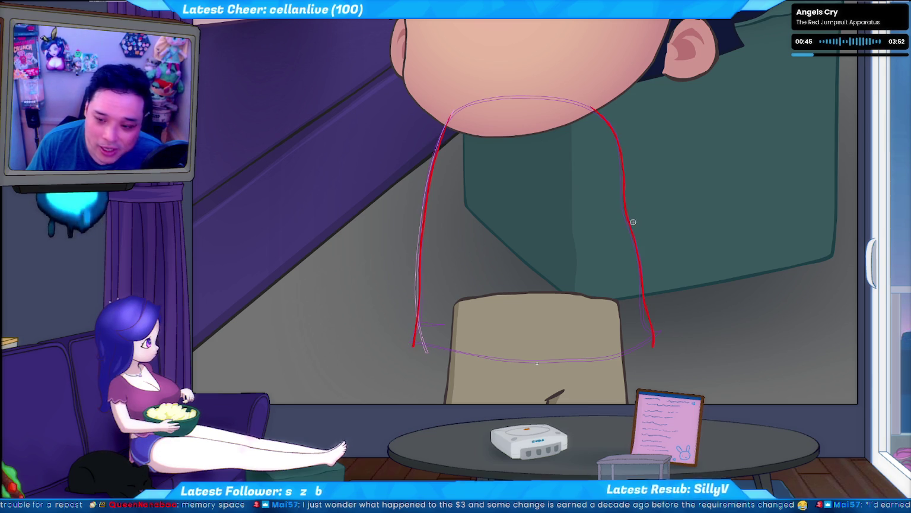
Step: Flip between neighbouring frames to compare the red neck lines, then advance a frame
key("ctrl+z")
key("ctrl+y")
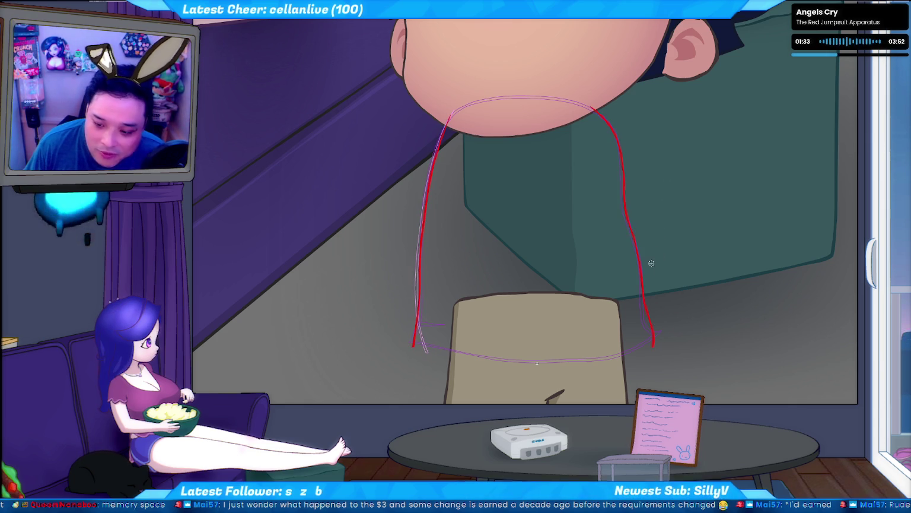
key("ctrl+z")
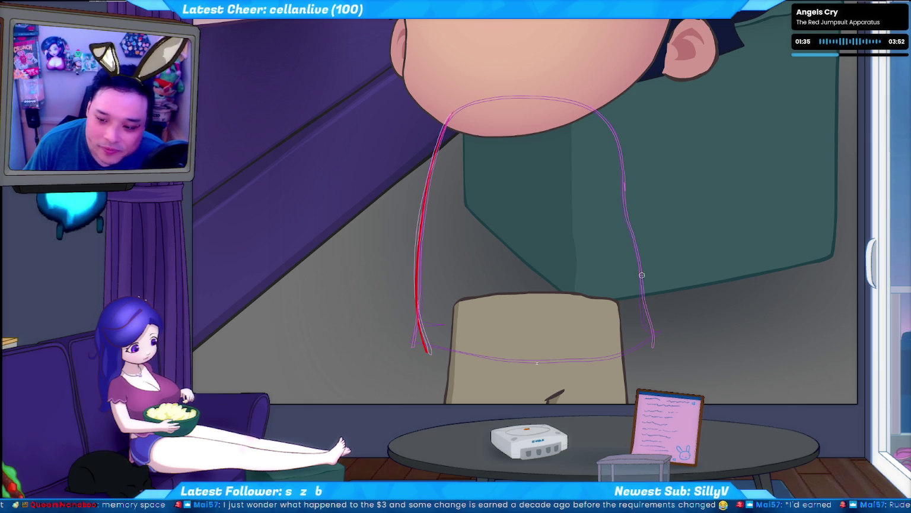
key("ctrl+y")
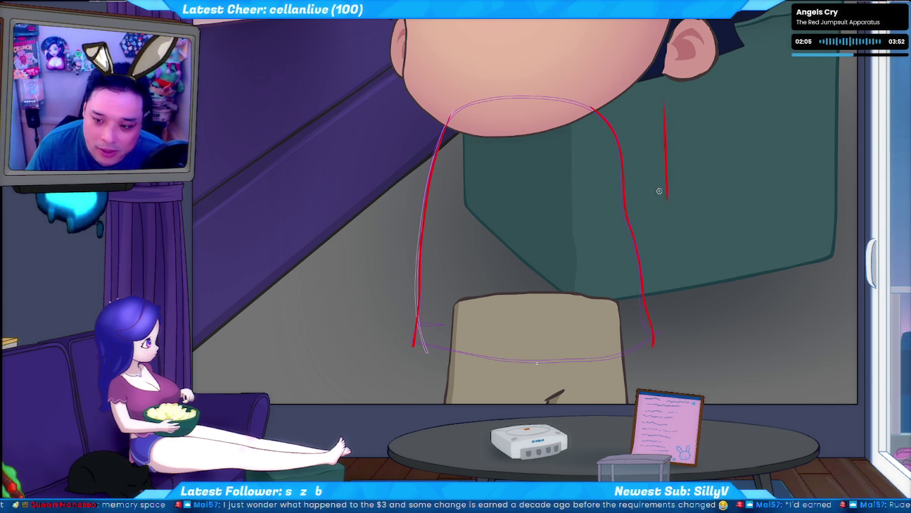
key("space")
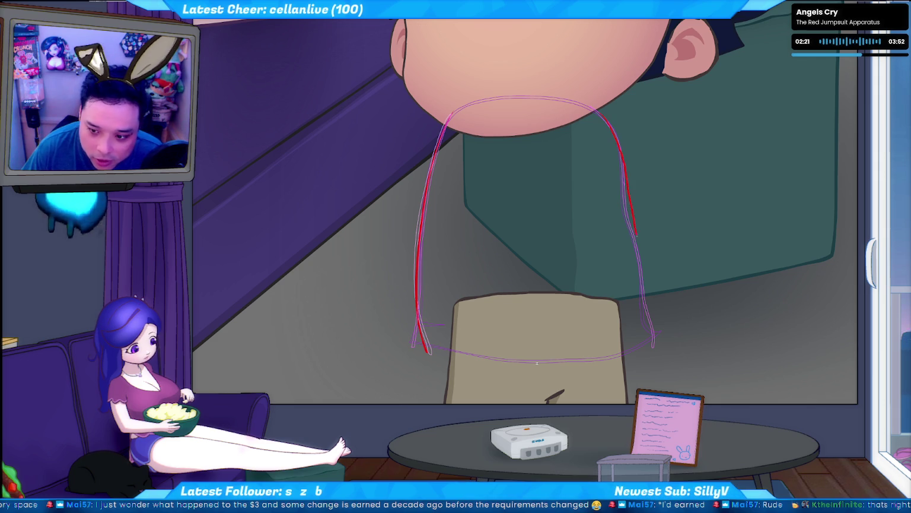
Step: Trace the right side of the neck in red from chin down to the collar
left_click_drag(635, 230, 637, 355)
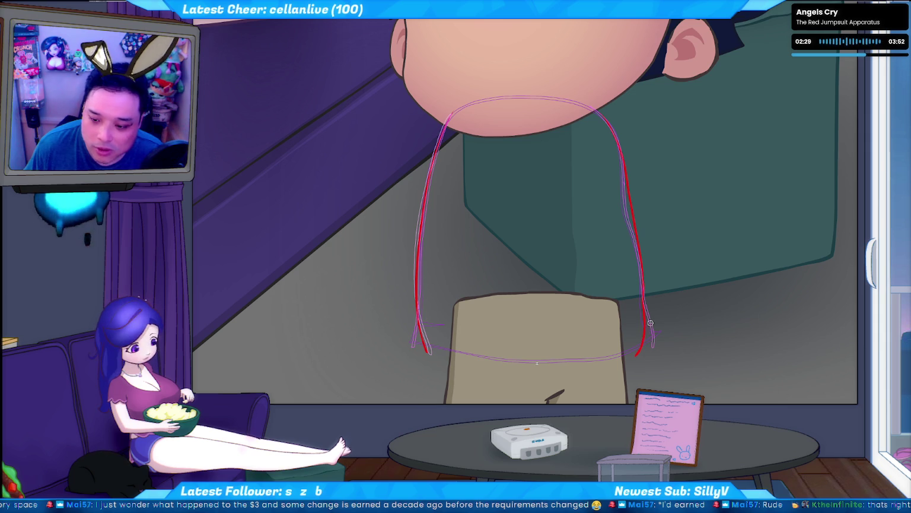
key("ctrl+z")
key("ctrl+z")
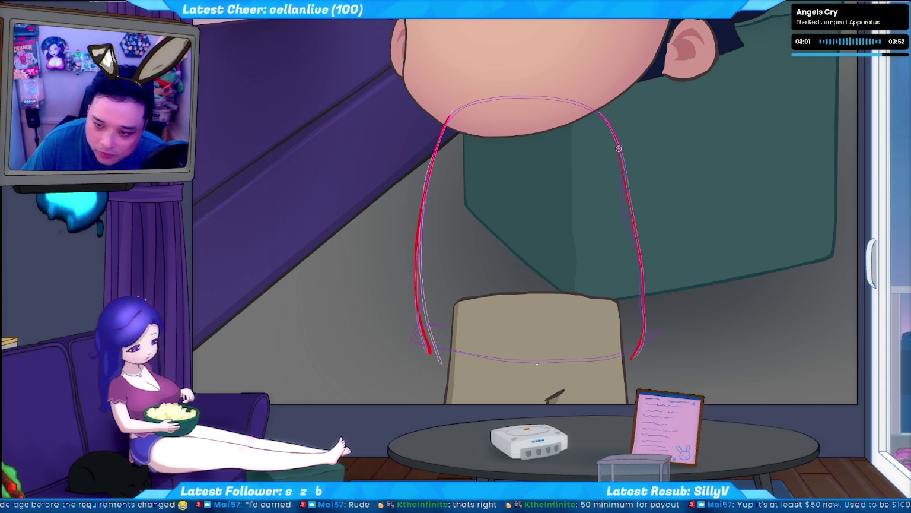
key("ctrl+z")
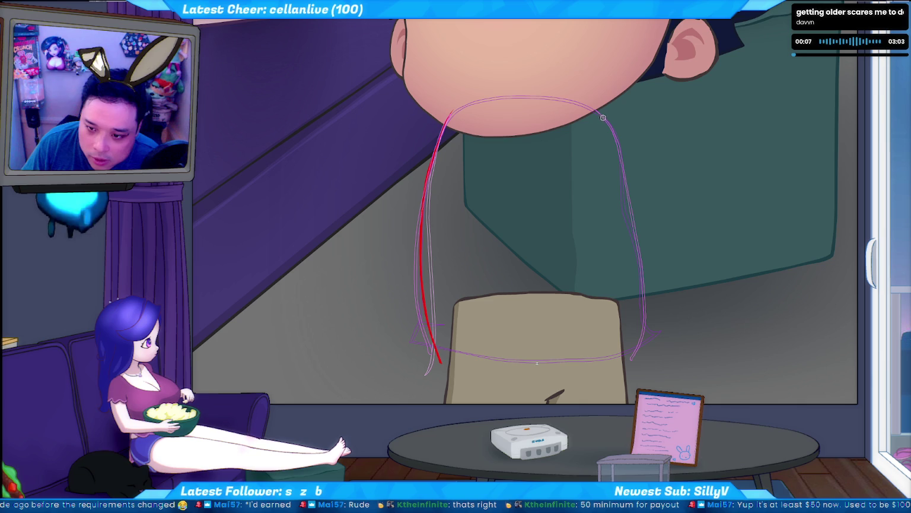
left_click_drag(596, 108, 620, 150)
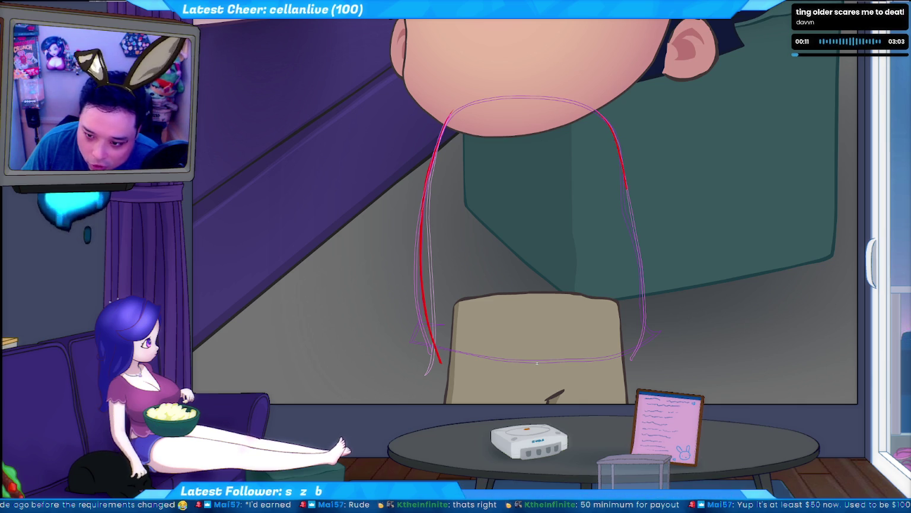
mouse_move(620, 150)
left_mouse_down()
mouse_move(648, 318)
mouse_move(630, 358)
left_mouse_up()
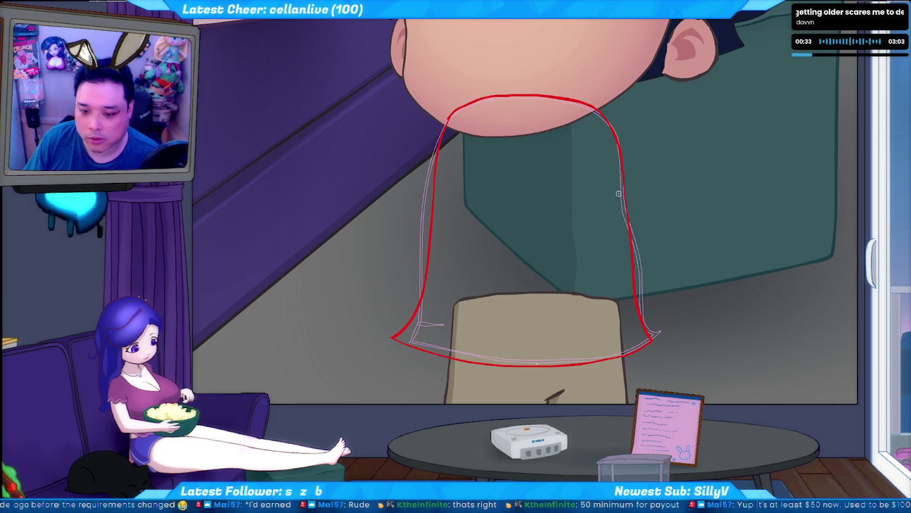
Step: Extend the red outline's right side downward and thicken its lower right tip
mouse_move(621, 272)
left_mouse_down()
mouse_move(643, 191)
mouse_move(622, 173)
left_mouse_up()
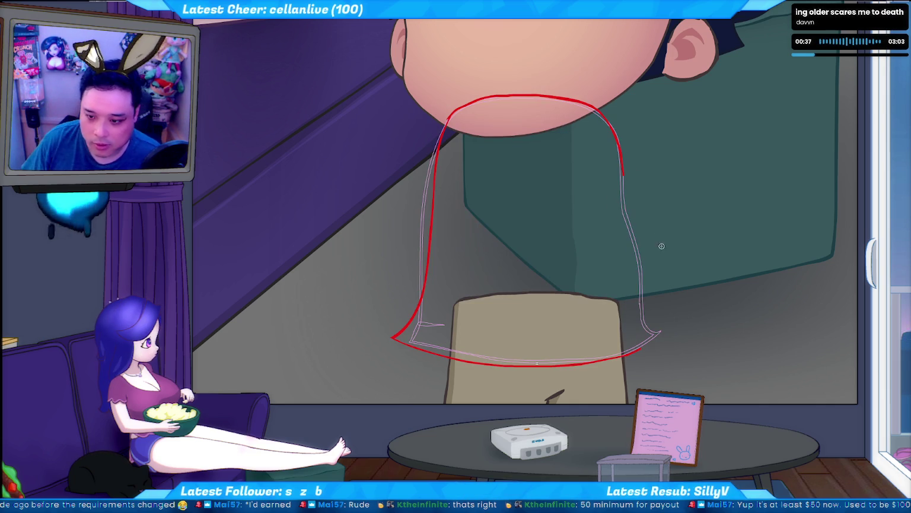
left_click_drag(629, 211, 639, 255)
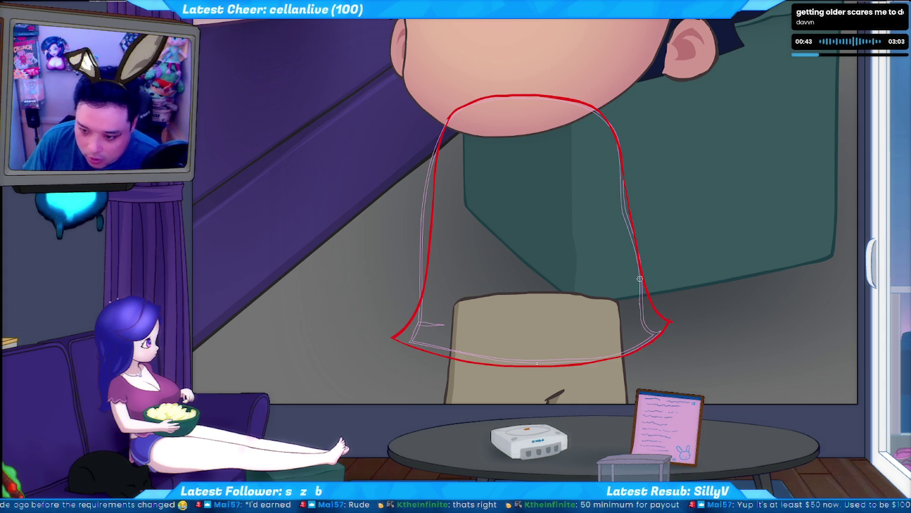
left_click_drag(647, 297, 665, 326)
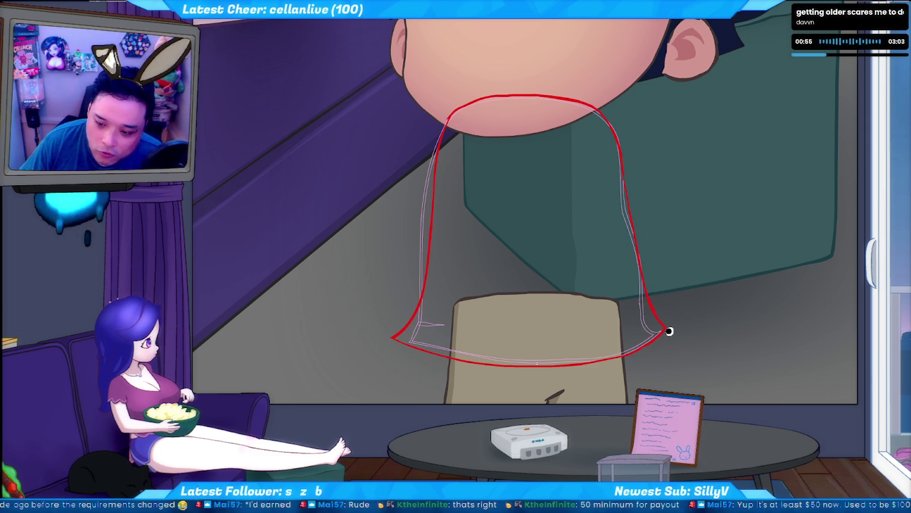
left_click_drag(748, 105, 729, 279)
key("ctrl+z")
mouse_move(555, 133)
left_mouse_down()
mouse_move(538, 335)
mouse_move(555, 371)
left_mouse_up()
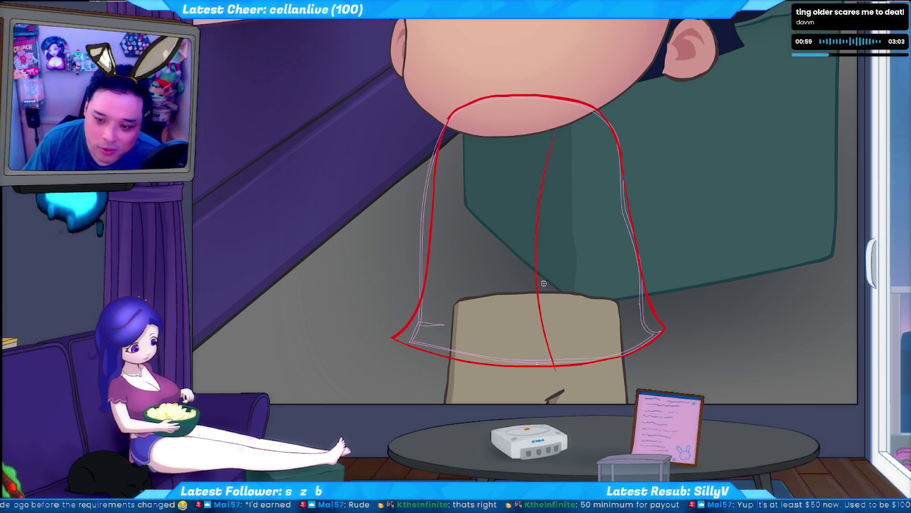
key("ctrl+z")
left_click_drag(568, 109, 544, 349)
key("ctrl+z")
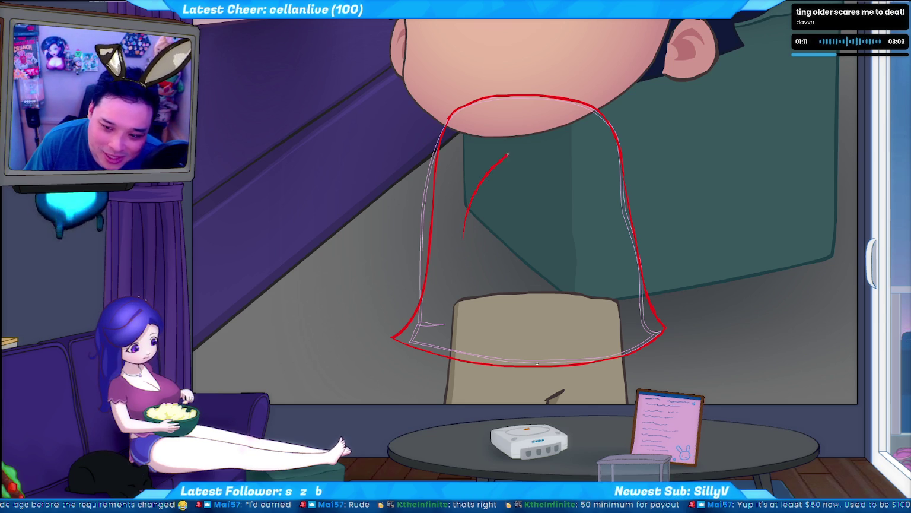
left_click_drag(460, 248, 483, 188)
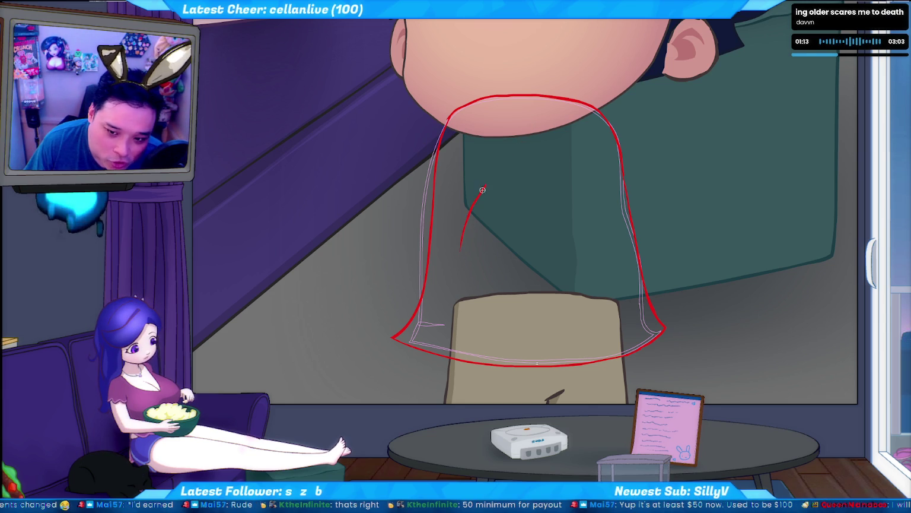
mouse_move(511, 140)
left_mouse_down()
mouse_move(534, 129)
mouse_move(544, 148)
mouse_move(481, 205)
mouse_move(460, 254)
left_mouse_up()
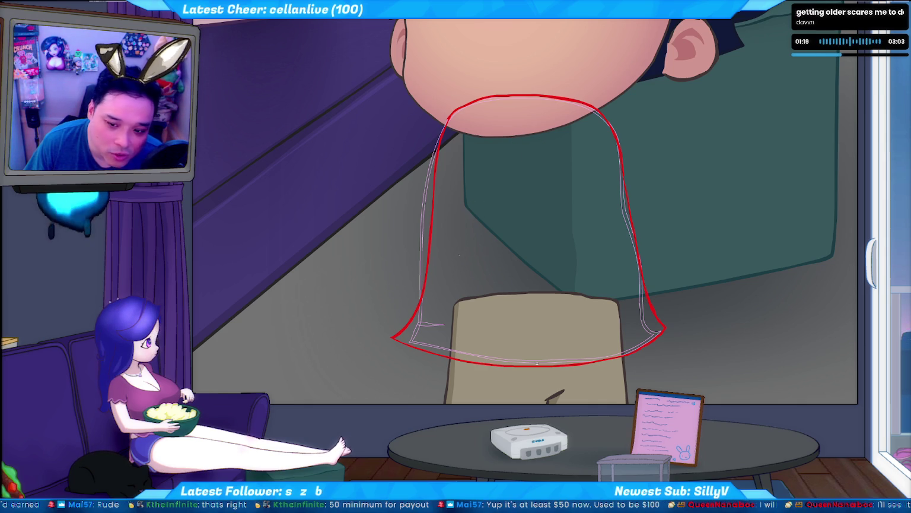
key("ctrl+z")
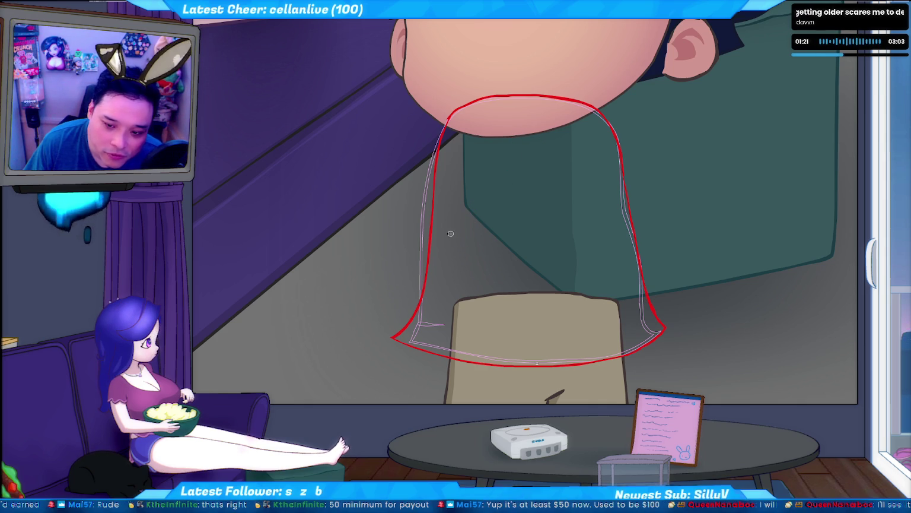
left_click_drag(480, 139, 485, 300)
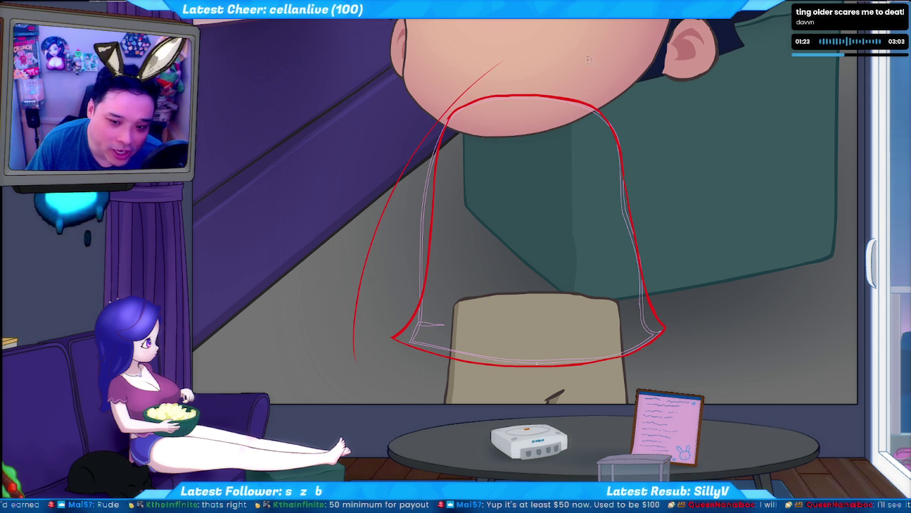
Step: Draw trial red curves left of the neck and undo them
left_click_drag(443, 248, 500, 153)
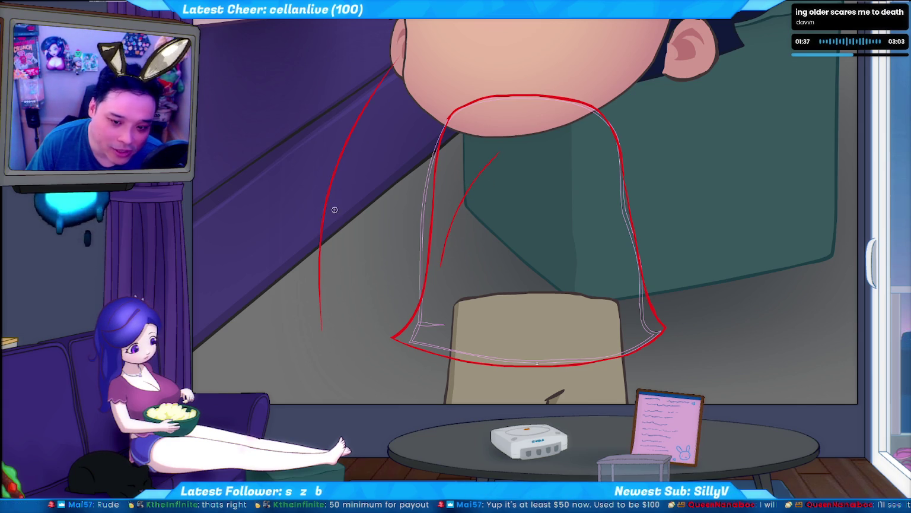
key("ctrl+z")
left_click_drag(325, 290, 322, 320)
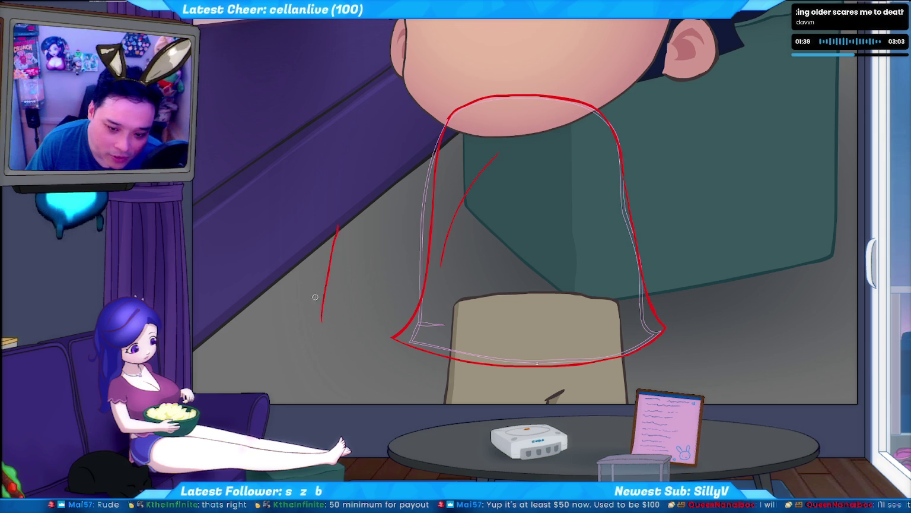
left_click_drag(362, 209, 387, 180)
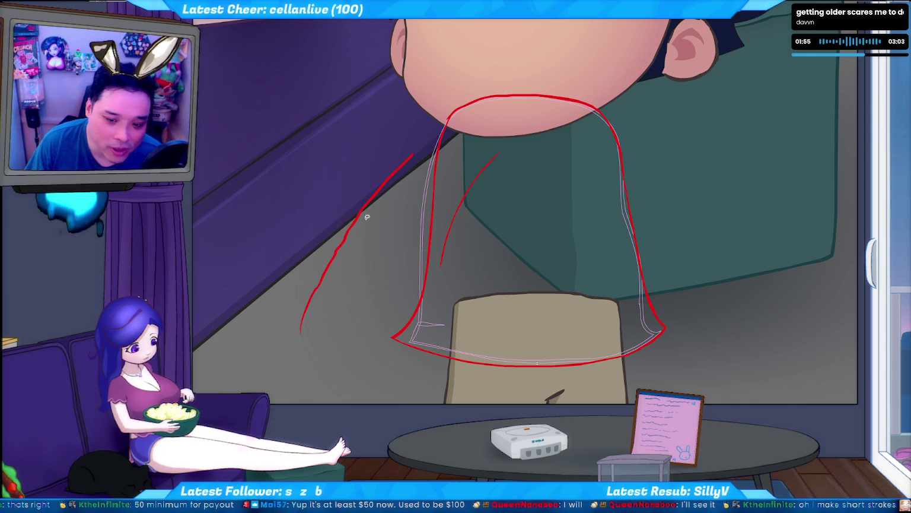
key("ctrl+z")
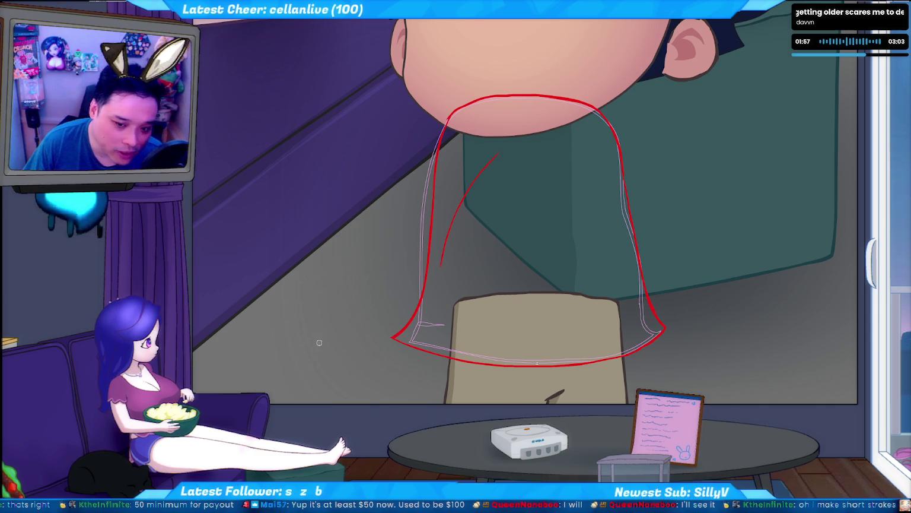
Step: Try a large red arc and short stroke left of the neck, undo them, then redraw a curve
left_click_drag(320, 360, 455, 261)
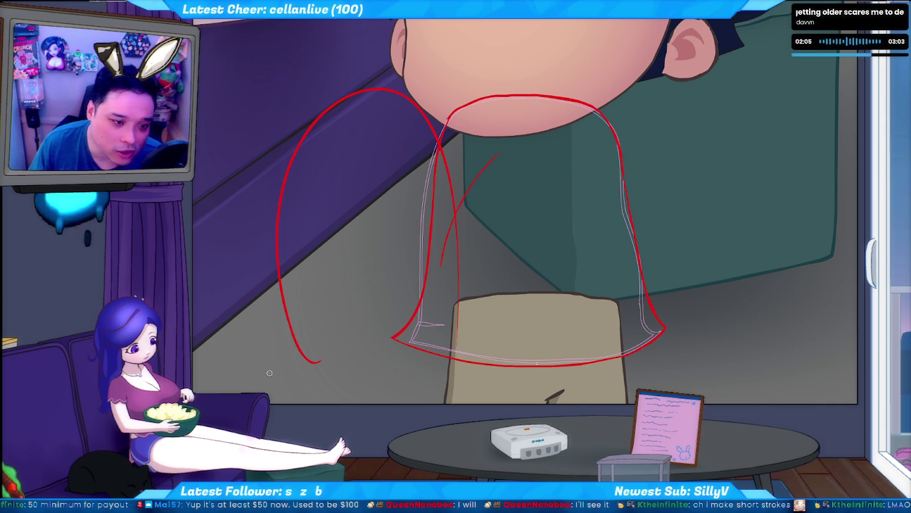
key("ctrl+z")
left_click_drag(347, 176, 339, 198)
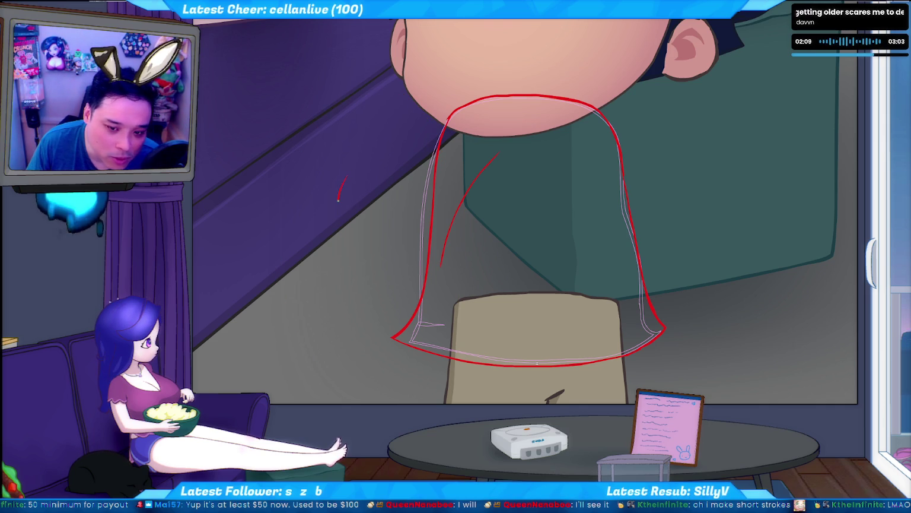
left_click_drag(344, 235, 344, 257)
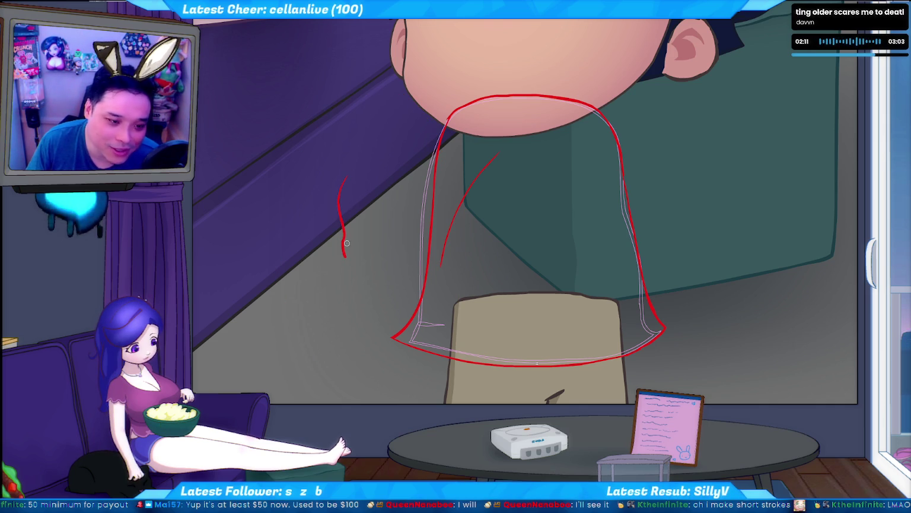
key("ctrl+z")
left_click_drag(362, 172, 358, 252)
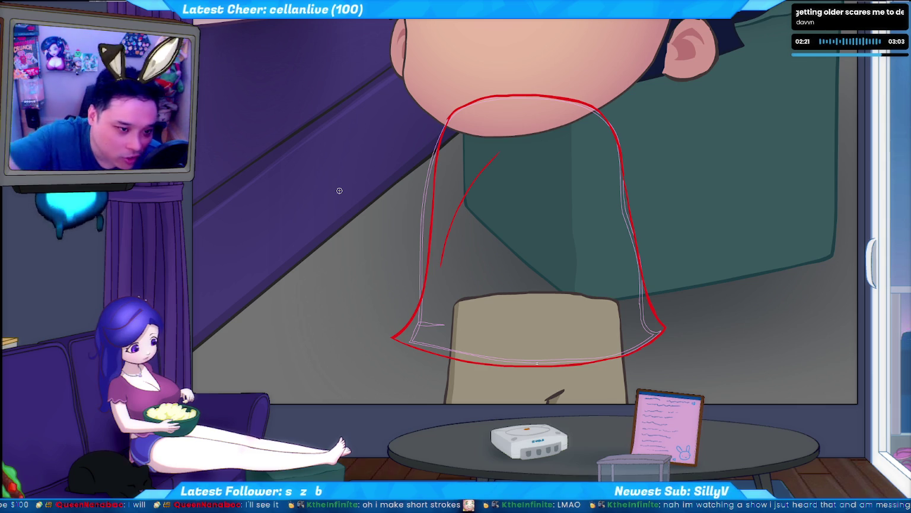
Step: Undo a test stroke and an erase on the right outline, then fill the outline dark blue
left_click_drag(356, 218, 286, 333)
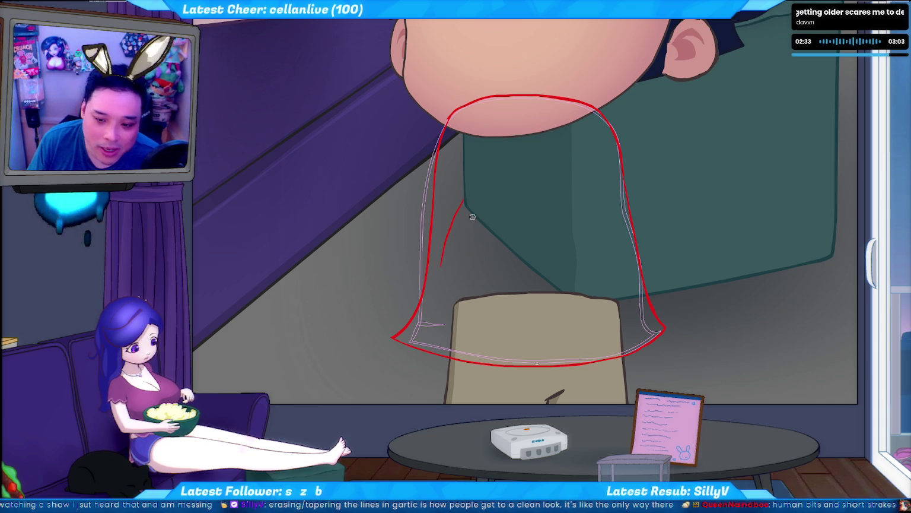
key("ctrl+z")
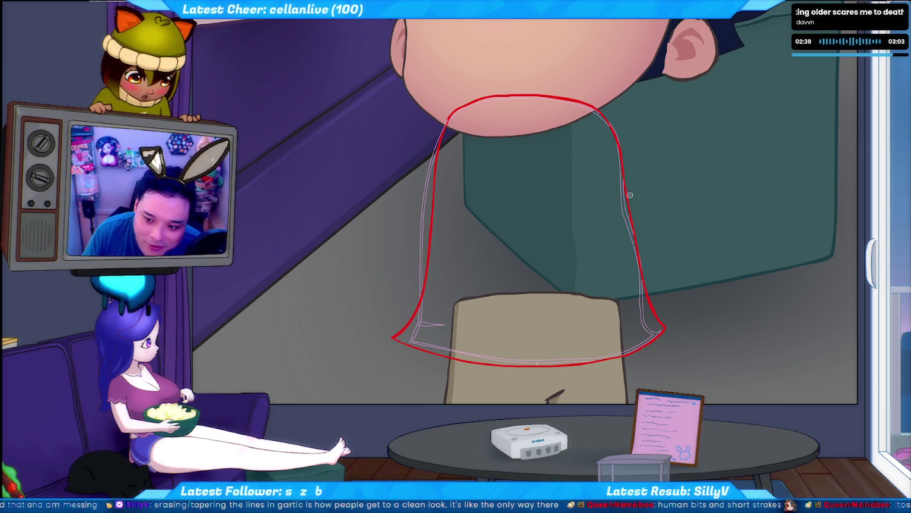
left_click_drag(627, 217, 629, 156)
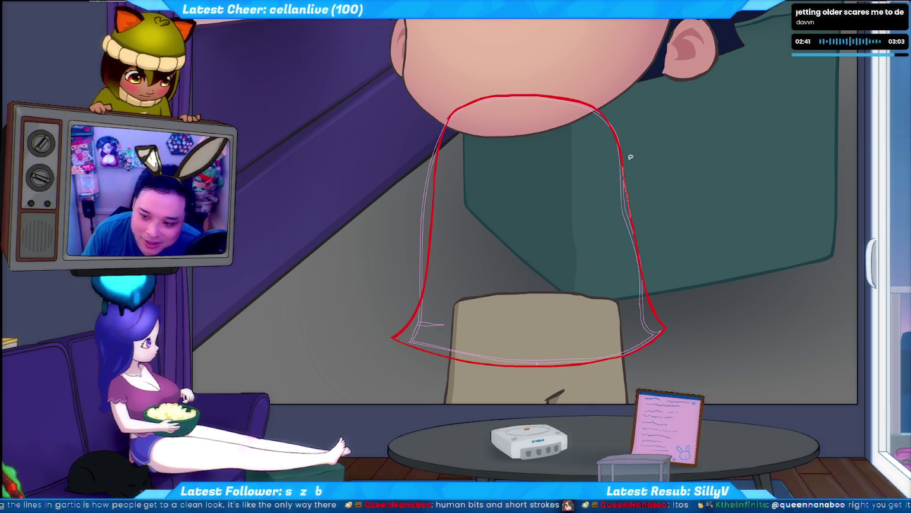
key("ctrl+z")
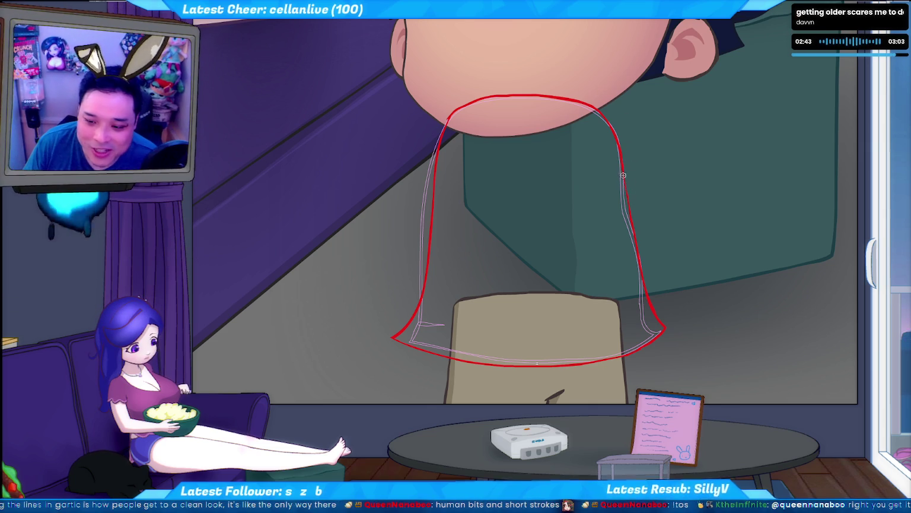
left_click_drag(633, 181, 636, 206)
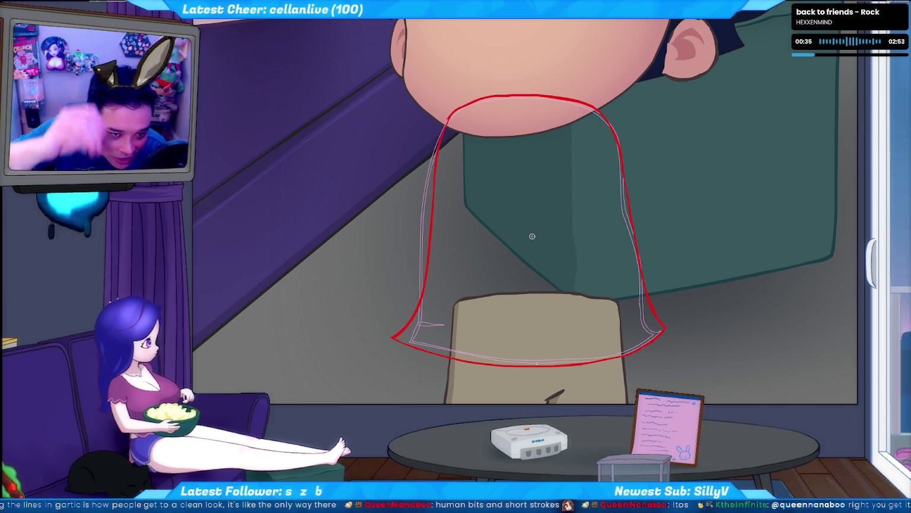
left_click(652, 279)
key("ctrl+z")
key("ctrl+y")
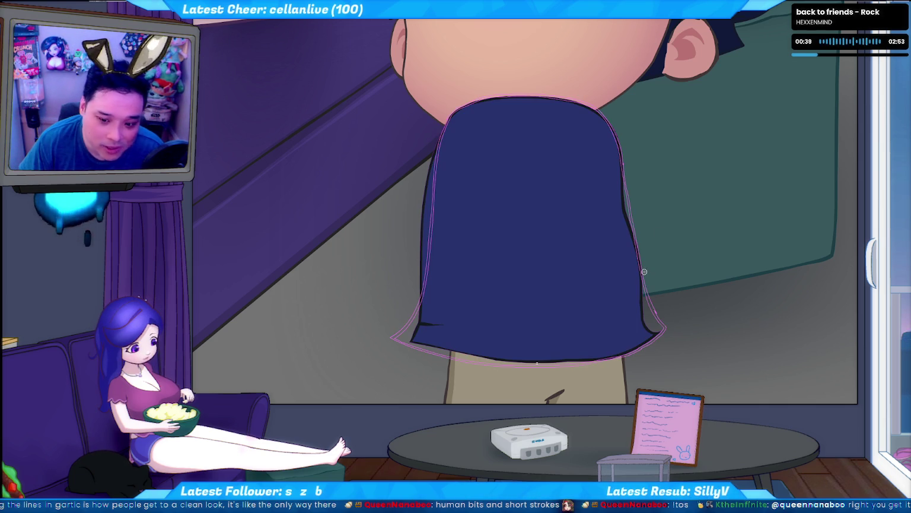
key("ctrl+z")
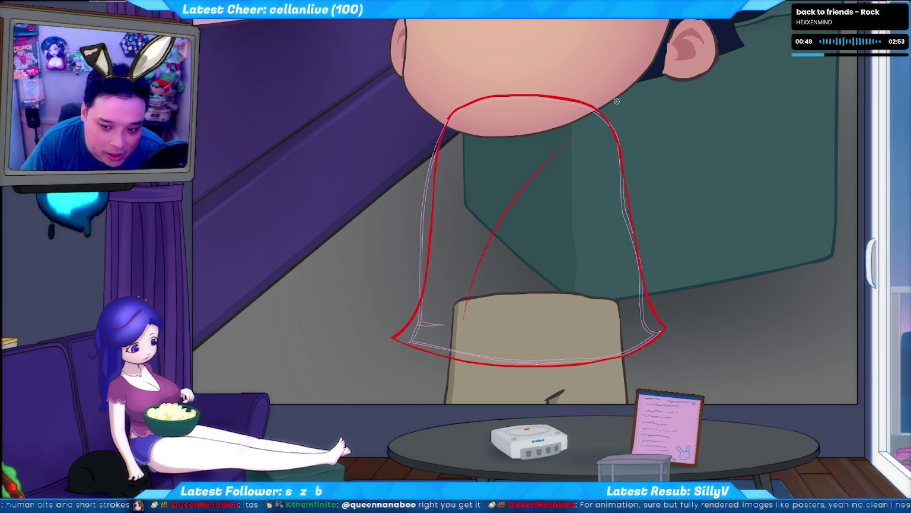
key("ctrl+z")
left_click_drag(584, 135, 473, 320)
left_click_drag(509, 220, 539, 187)
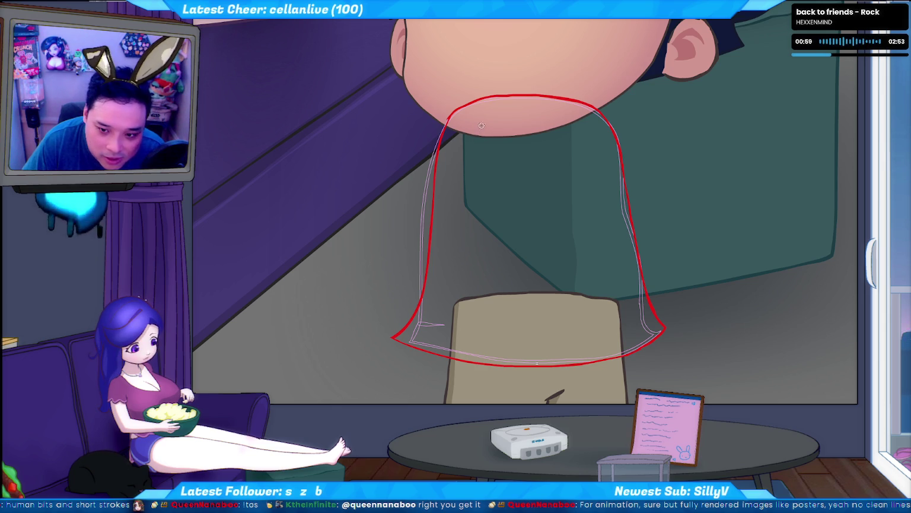
left_click_drag(479, 128, 468, 176)
left_click_drag(469, 218, 464, 261)
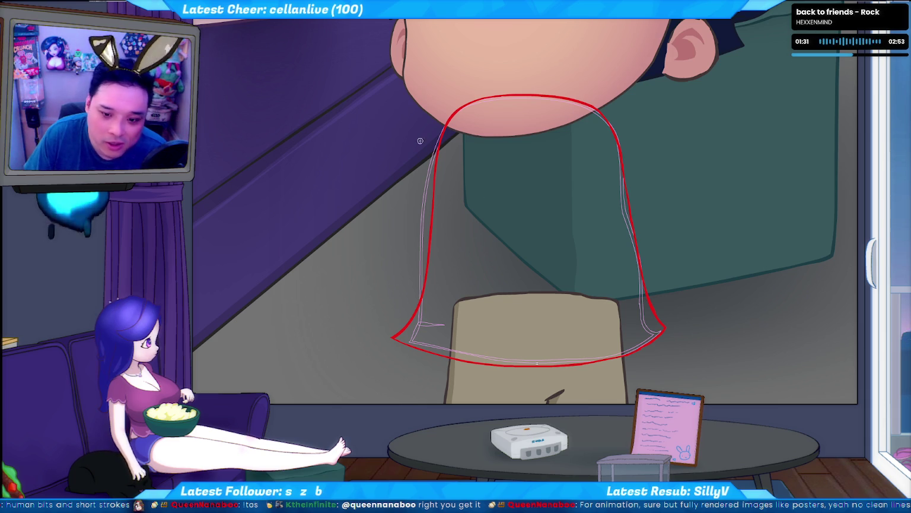
left_click_drag(348, 158, 364, 157)
key("ctrl+z")
mouse_move(263, 251)
left_mouse_down()
mouse_move(314, 170)
mouse_move(262, 218)
left_mouse_up()
key("ctrl+z")
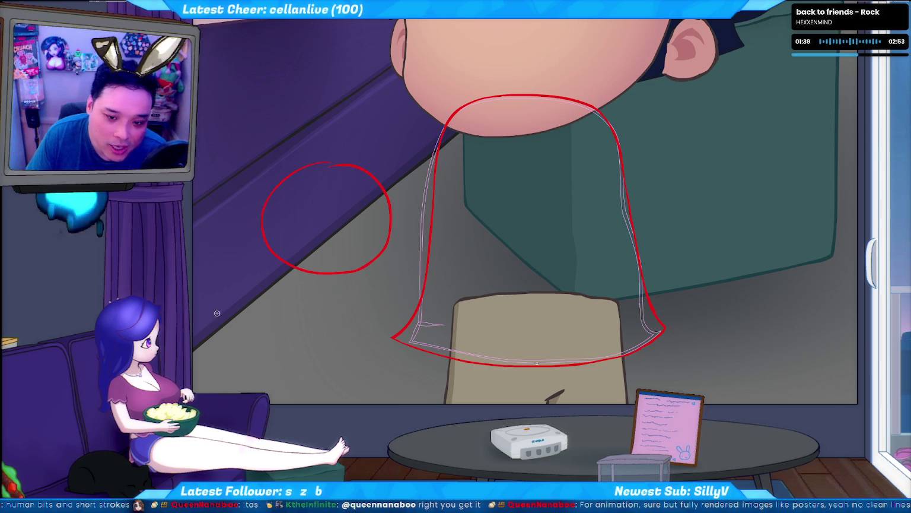
key("ctrl+z")
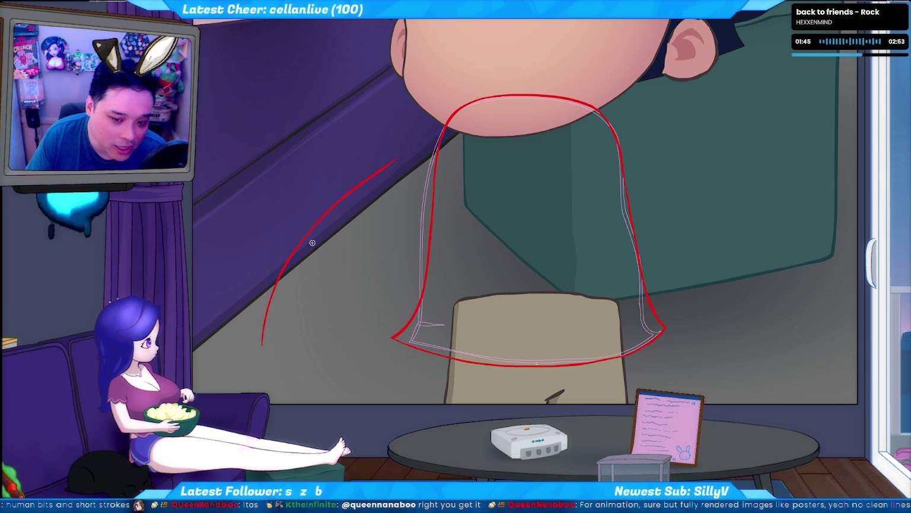
key("ctrl+z")
left_click_drag(267, 343, 305, 241)
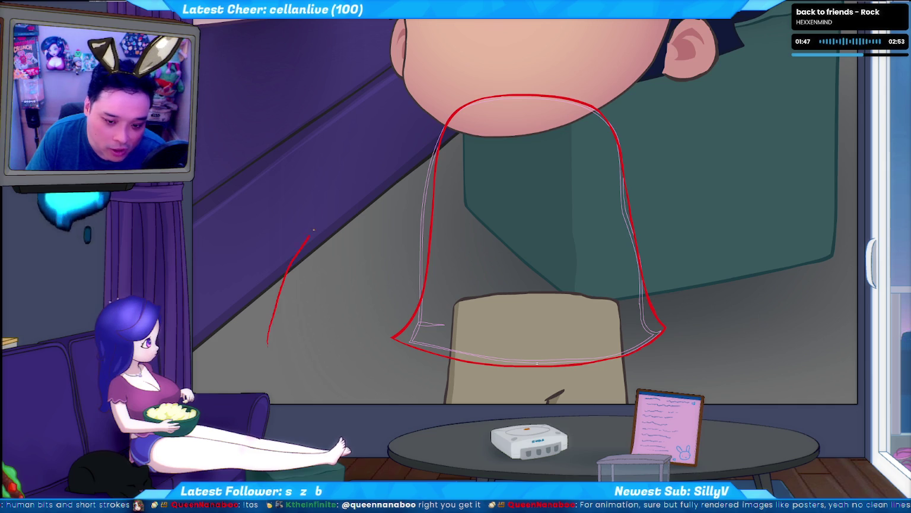
left_click_drag(280, 311, 374, 191)
key("ctrl+z")
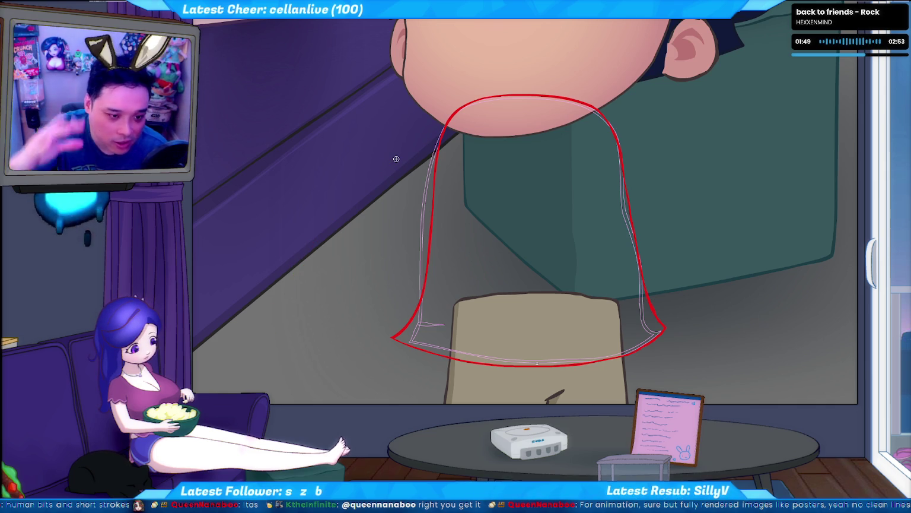
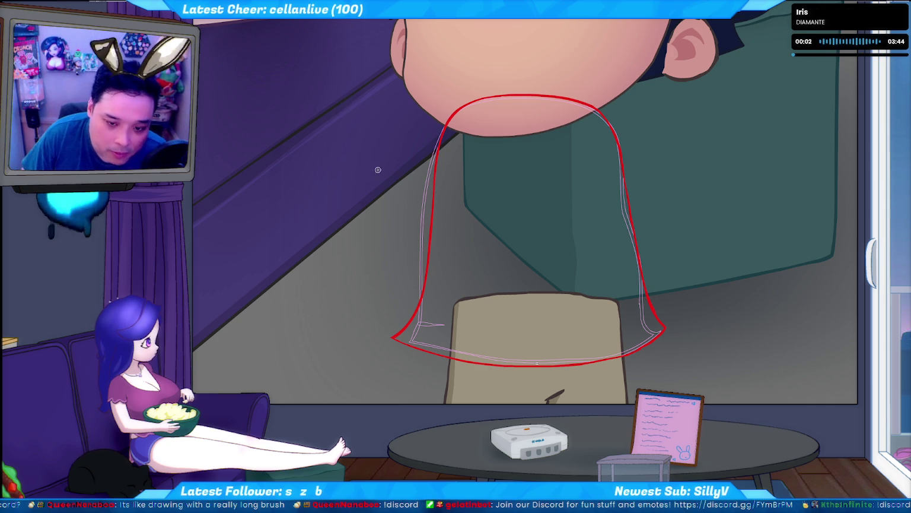
Step: Sketch red brush curves forming a circle left of the shirt, undoing the misfired sweeping strokes
left_click_drag(264, 126, 623, 226)
key("ctrl+z")
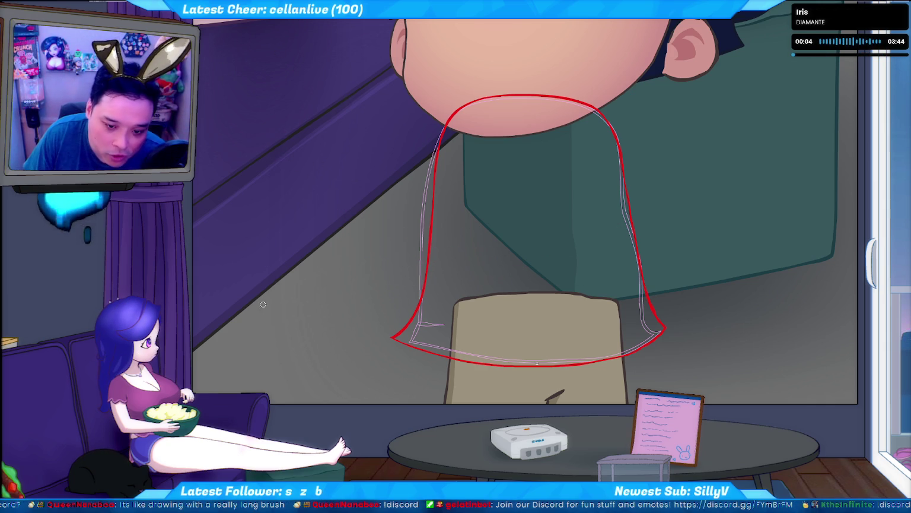
left_click_drag(261, 285, 377, 151)
key("ctrl+z")
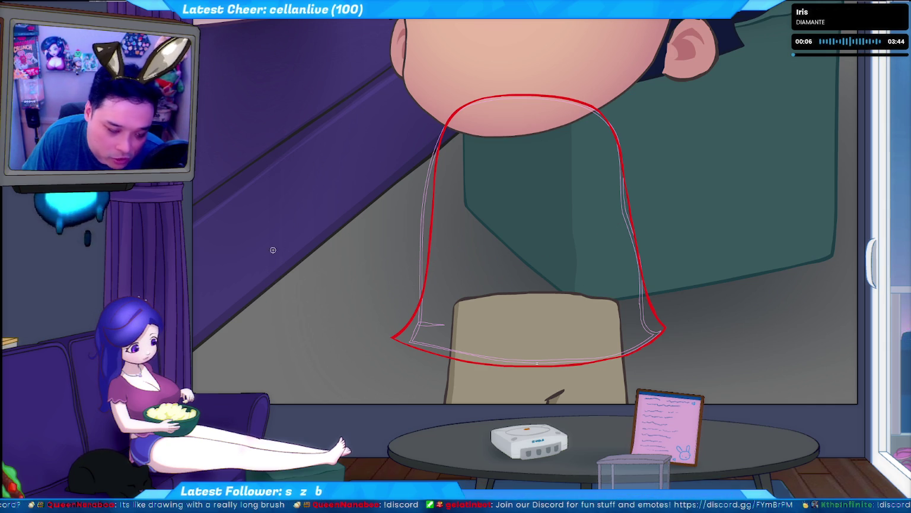
left_click_drag(249, 308, 306, 208)
left_click_drag(347, 173, 386, 142)
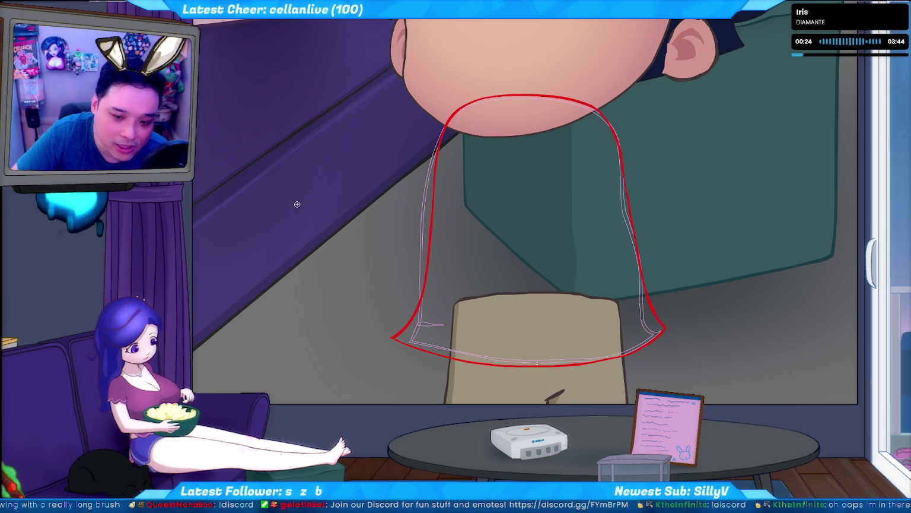
left_click_drag(373, 144, 230, 339)
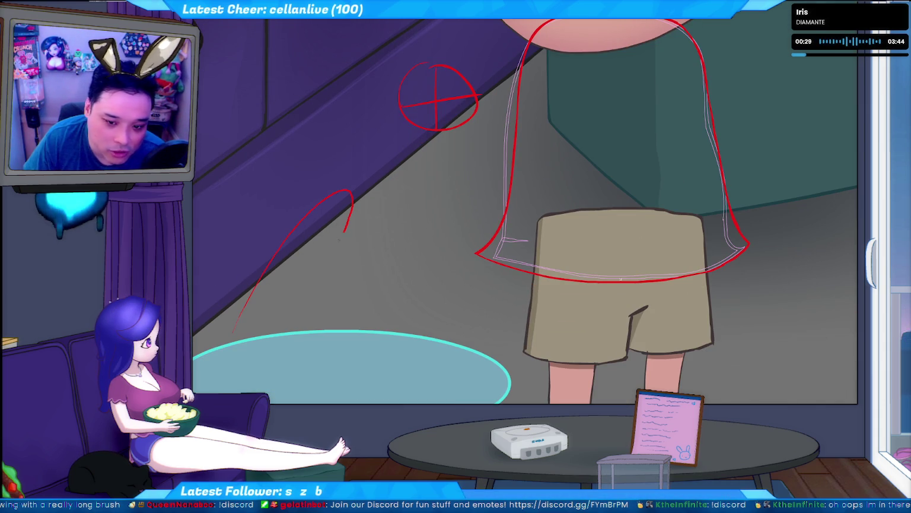
Step: Draw trial red blade strokes, undo them, and leave a small red dab on the wall
left_click_drag(344, 232, 254, 386)
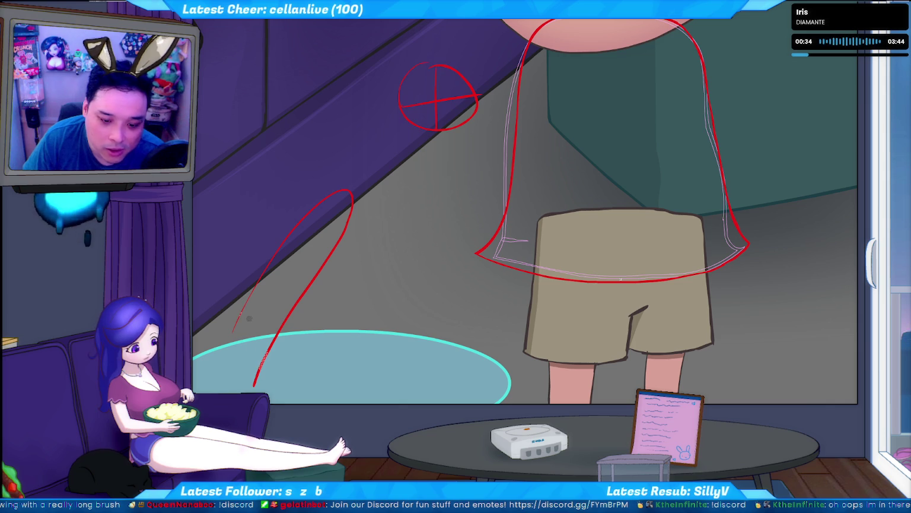
mouse_move(250, 350)
left_mouse_down()
mouse_move(341, 199)
mouse_move(439, 108)
left_mouse_up()
left_click_drag(405, 168, 439, 113)
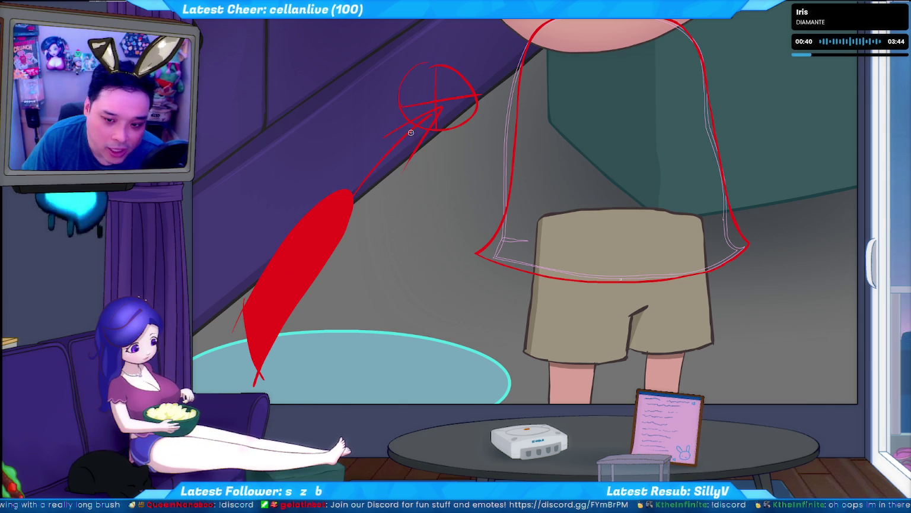
key("ctrl+z")
key("ctrl+z")
key("ctrl+z")
key("ctrl+z")
key("ctrl+z")
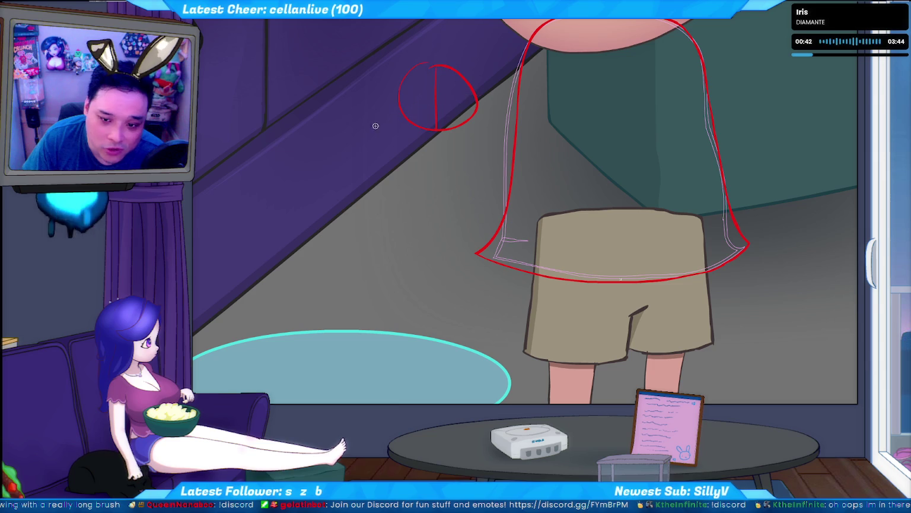
key("ctrl+z")
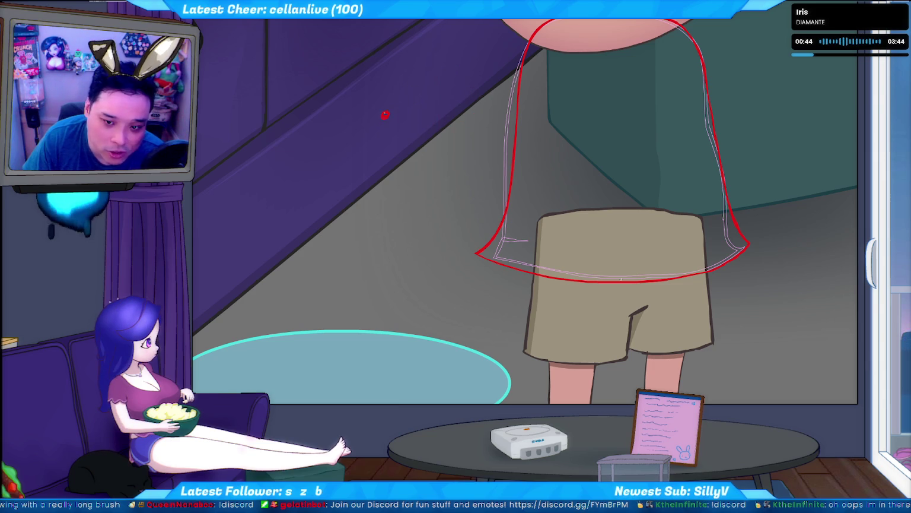
left_click(361, 168)
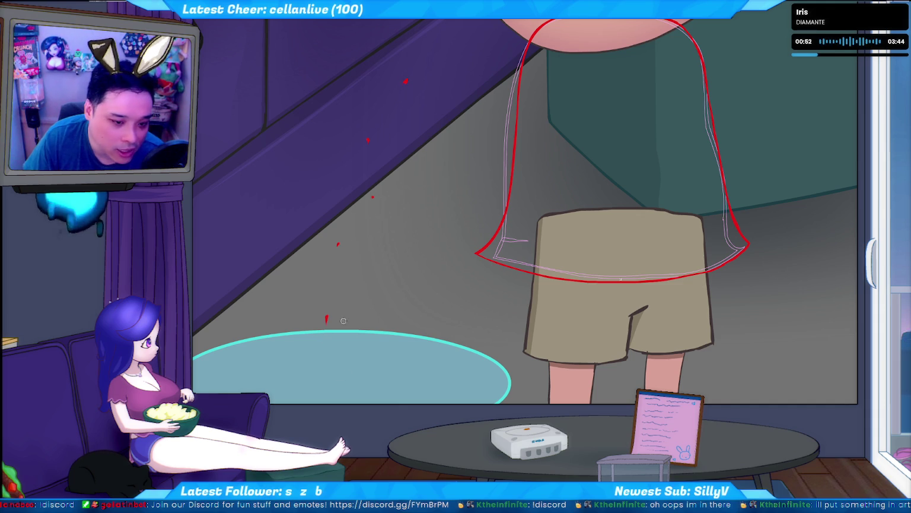
left_click_drag(405, 245, 458, 224)
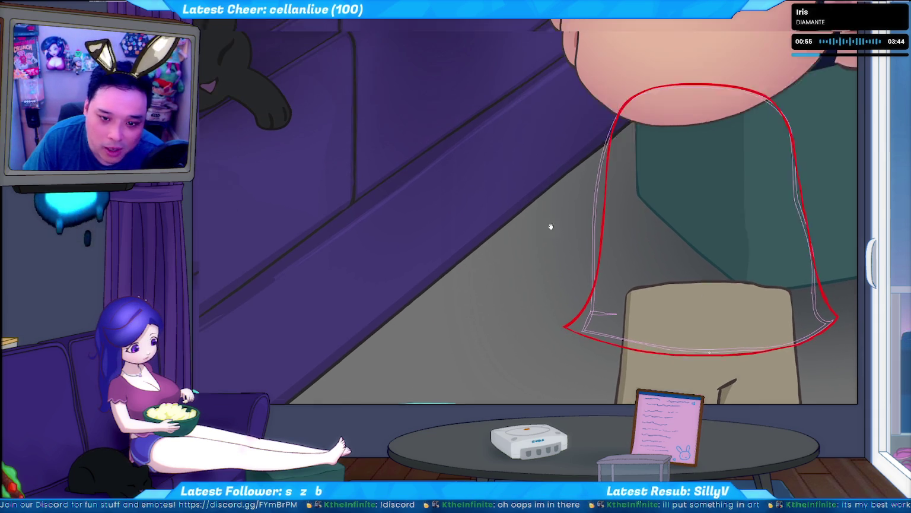
Step: Try long diagonal red strokes along the stairs, then undo them and the leftover dot
left_click_drag(284, 187, 340, 320)
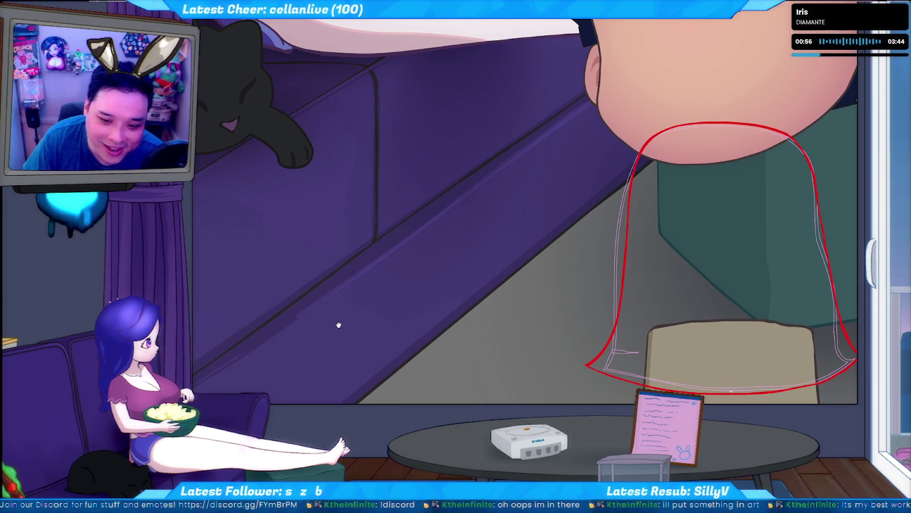
left_click(404, 225)
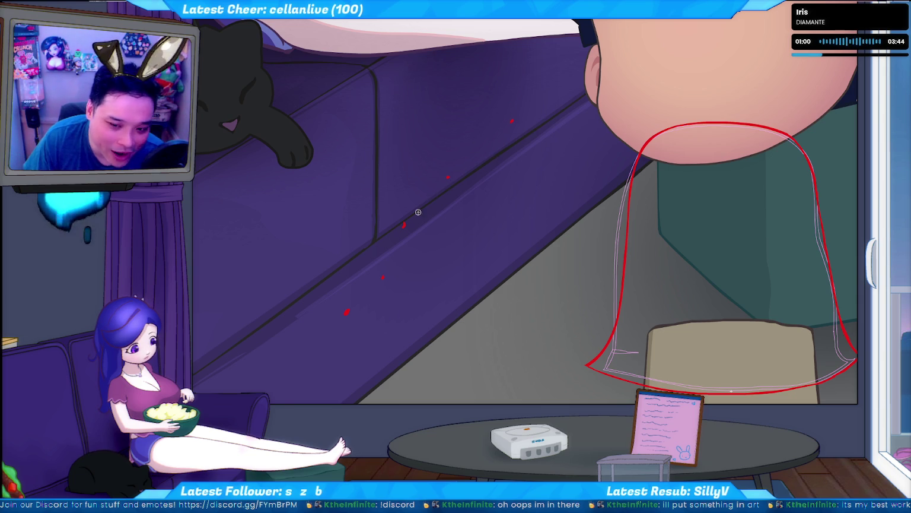
left_click_drag(342, 321, 513, 122)
key("ctrl+z")
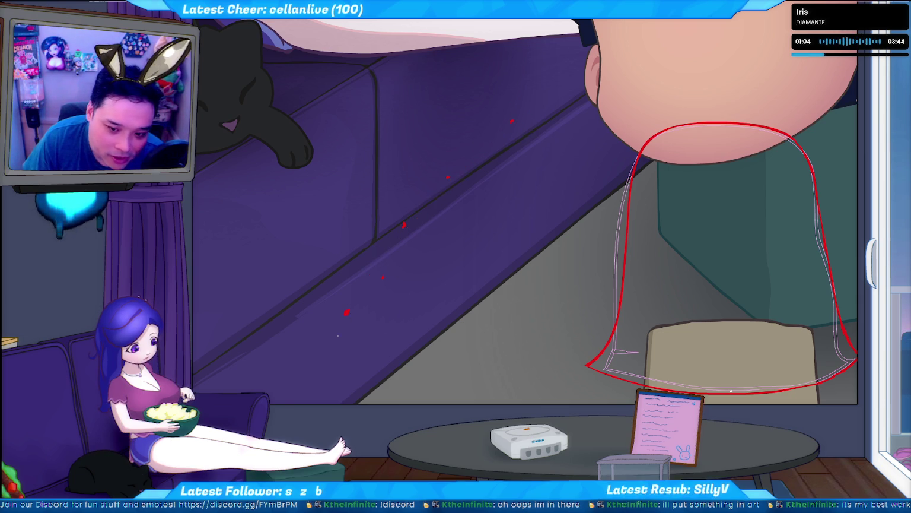
left_click_drag(342, 334, 515, 130)
key("ctrl+z")
left_click_drag(347, 312, 546, 110)
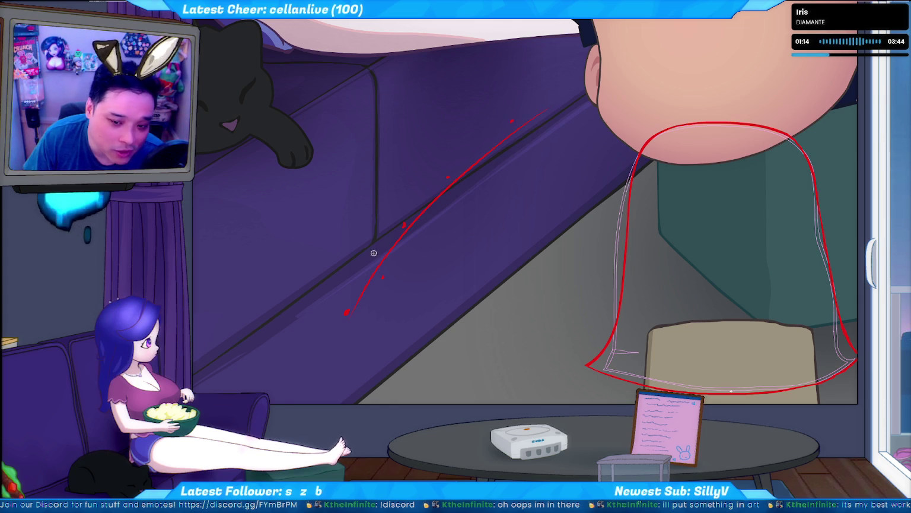
key("ctrl+z")
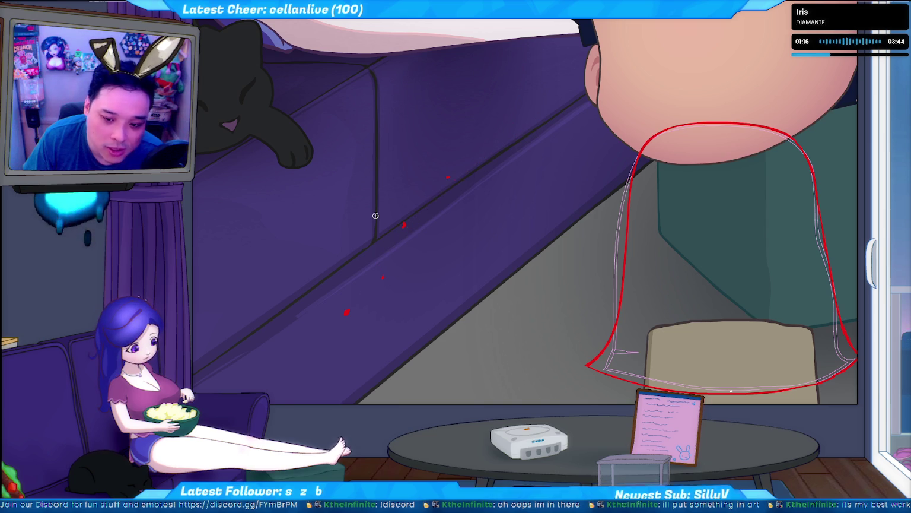
key("ctrl+z")
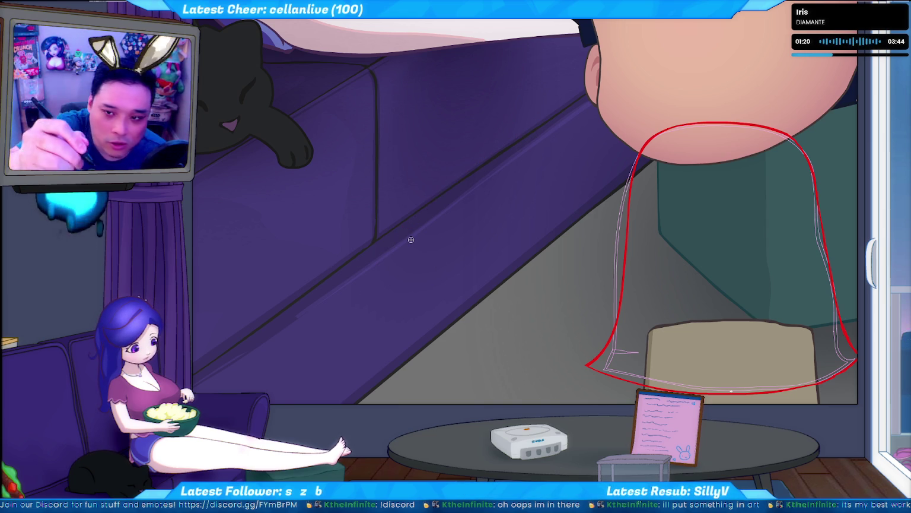
Step: Sketch red freehand arcs and a loop on the wall, undoing the loop
left_click_drag(351, 281, 393, 127)
left_click_drag(487, 246, 403, 325)
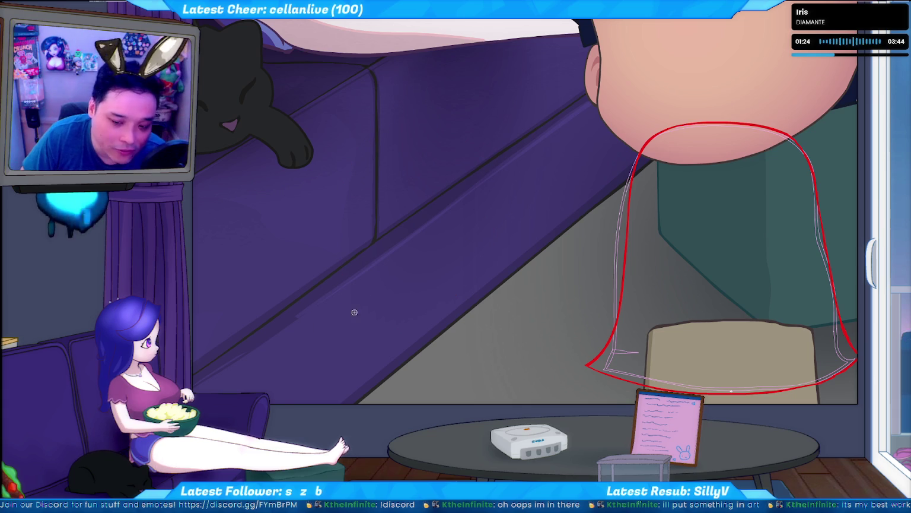
left_click_drag(462, 147, 451, 291)
left_click(341, 293)
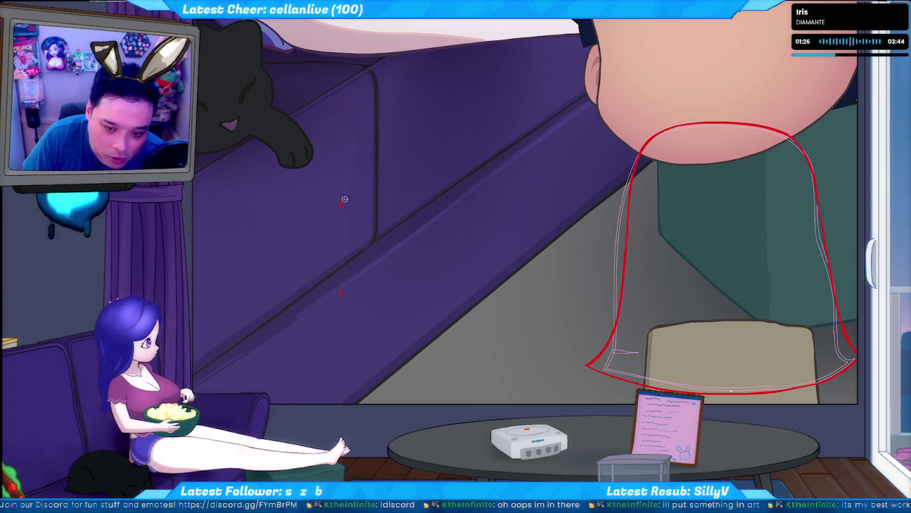
left_click_drag(433, 308, 415, 297)
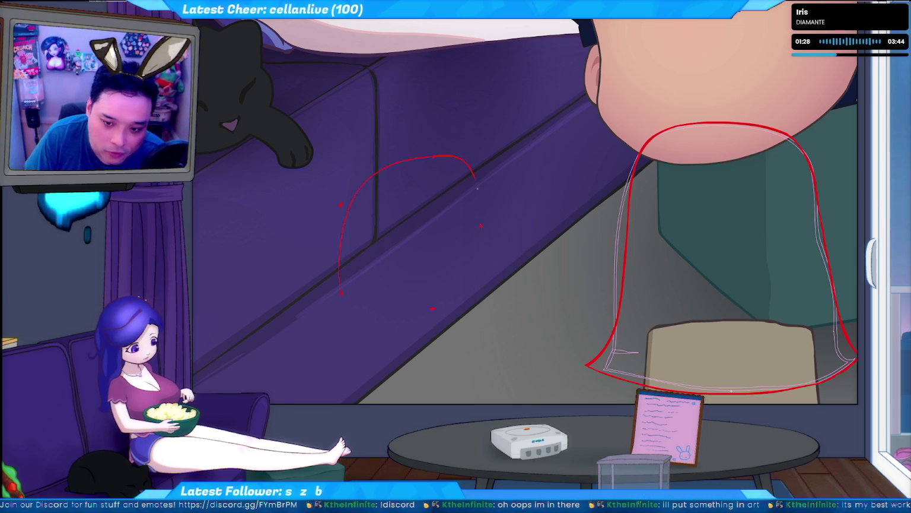
left_click_drag(335, 283, 380, 124)
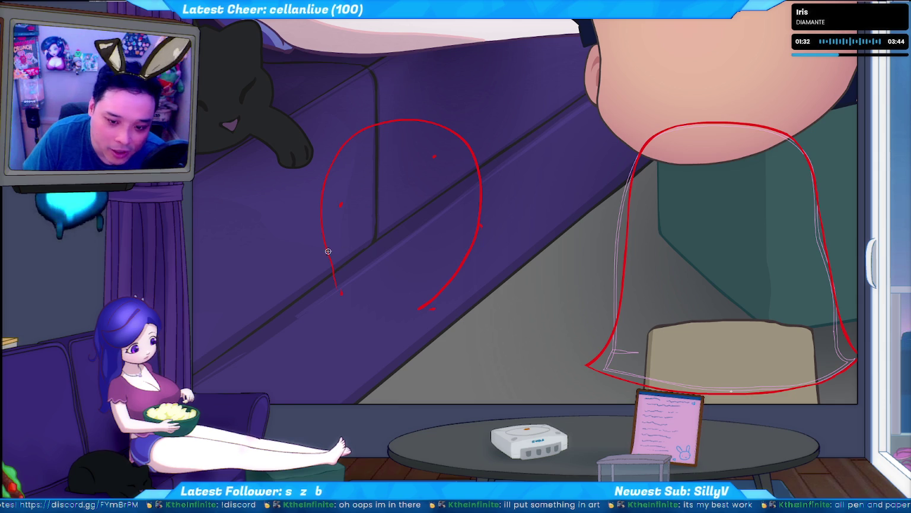
key("ctrl+z")
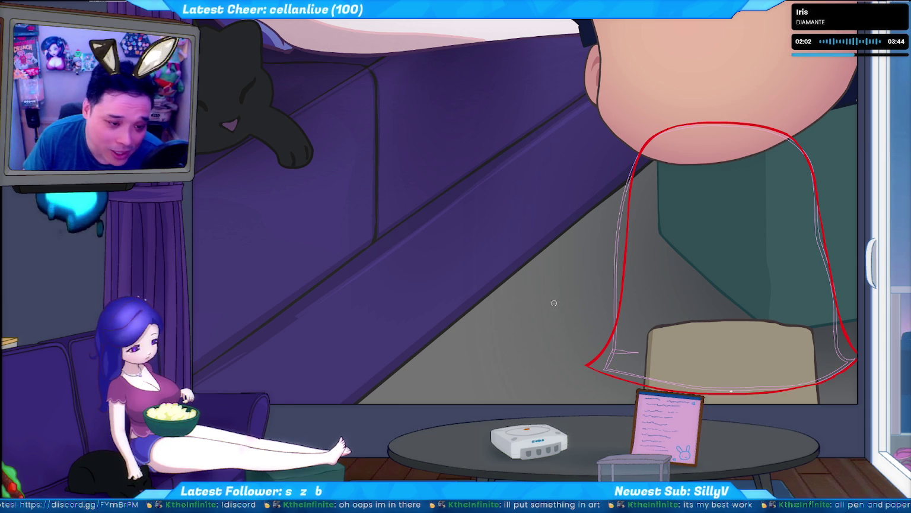
Step: Touch up the shirt's lower-right outline with thin strokes, discarding a trial red stroke
left_click_drag(546, 309, 396, 240)
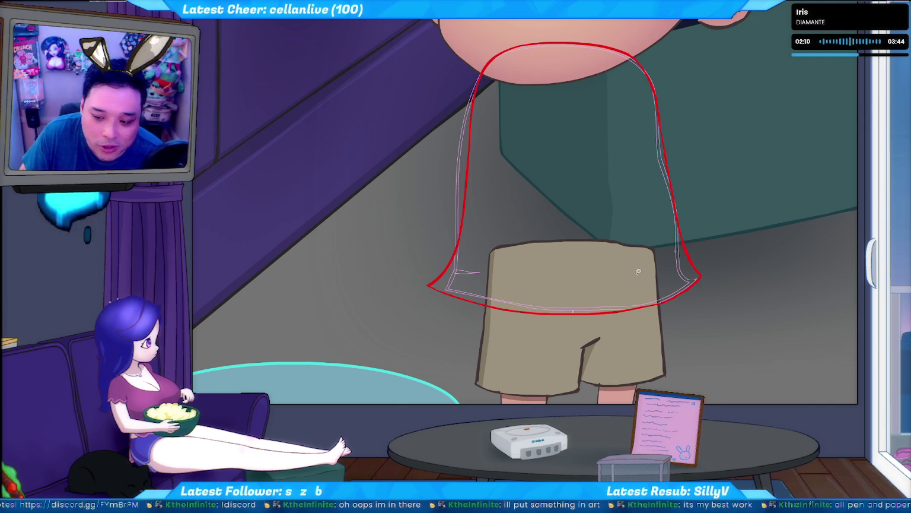
left_click_drag(704, 289, 700, 268)
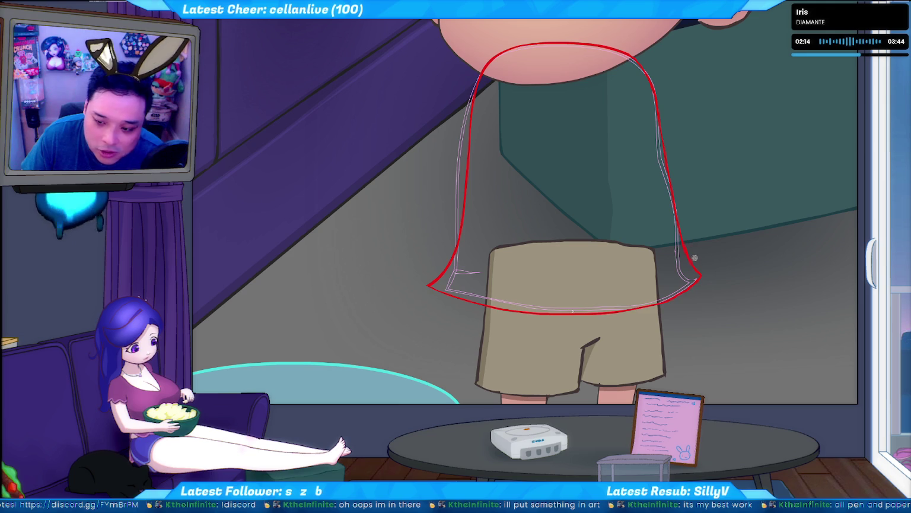
left_click_drag(701, 268, 684, 204)
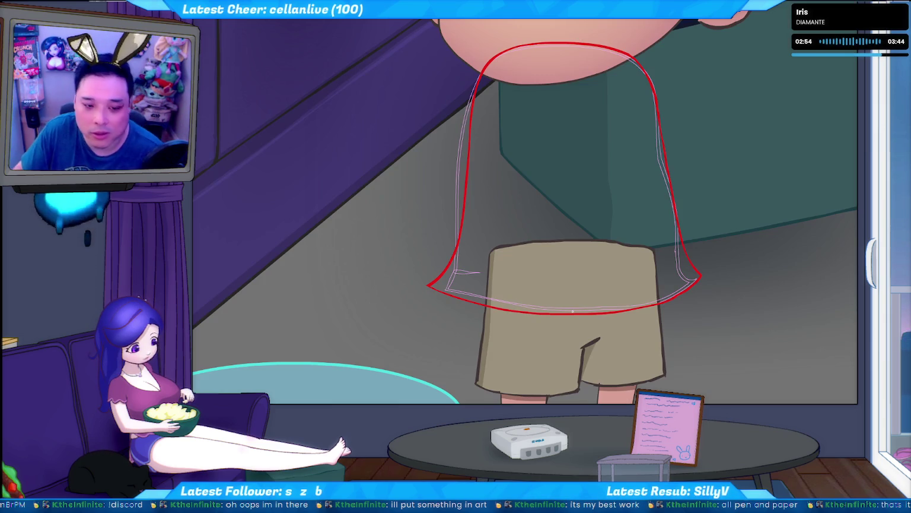
left_click_drag(386, 178, 372, 302)
key("ctrl+z")
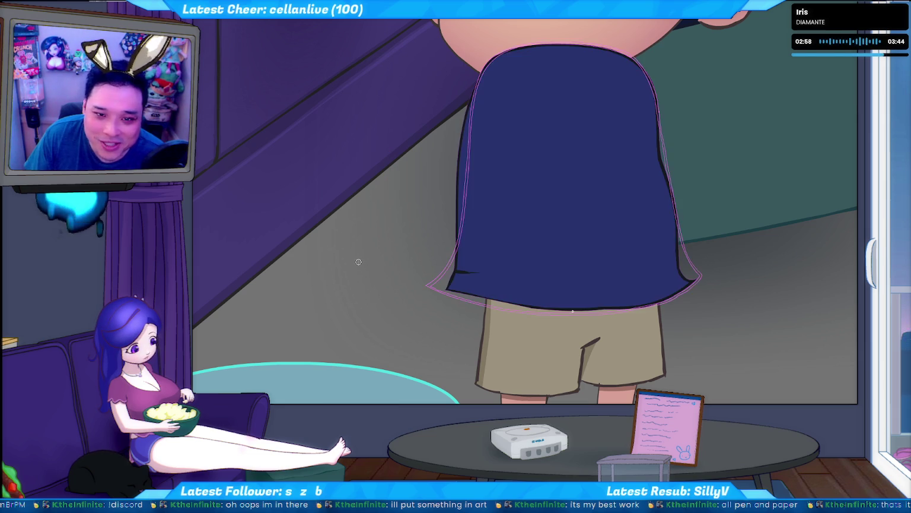
Step: Revert to the unfilled red shirt outline and extend the right red strand downward
mouse_move(472, 101)
left_mouse_down()
mouse_move(462, 322)
mouse_move(651, 83)
left_mouse_up()
key("ctrl+z")
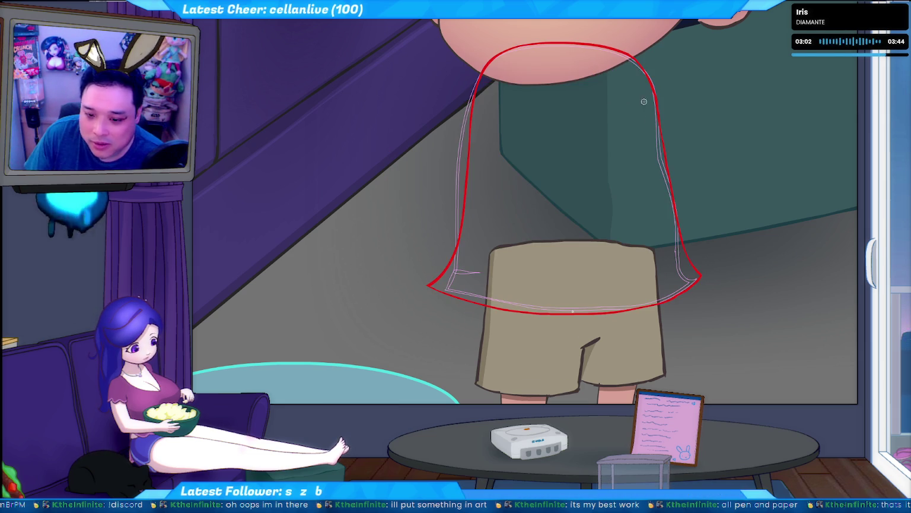
key("ctrl+z")
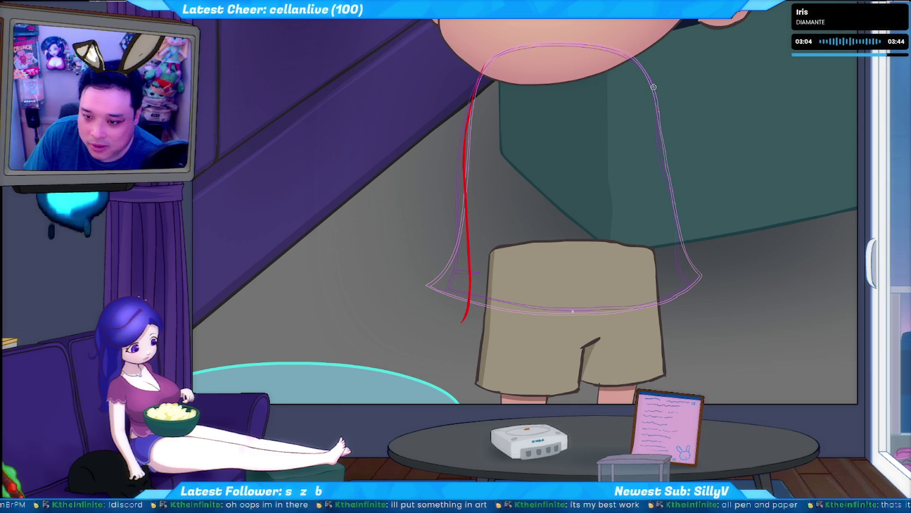
key("ctrl+y")
key("ctrl+y")
key("ctrl+z")
key("ctrl+z")
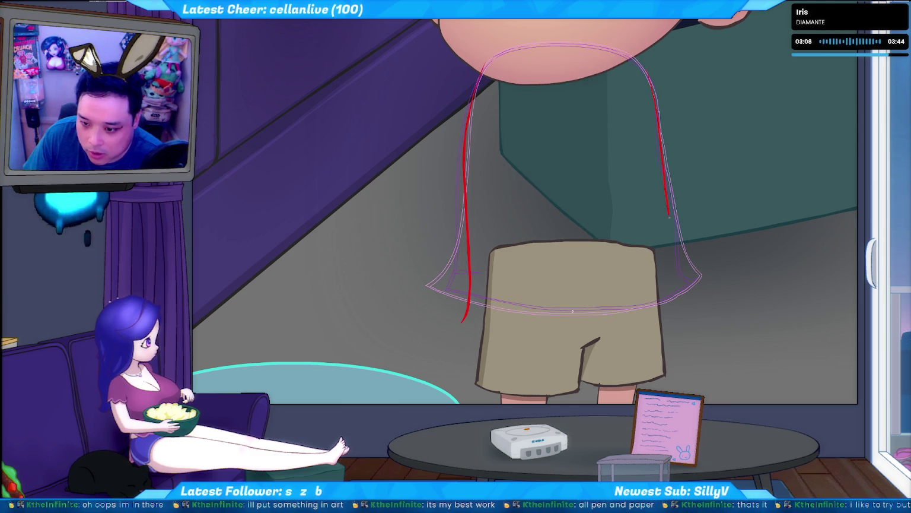
left_click_drag(669, 212, 685, 270)
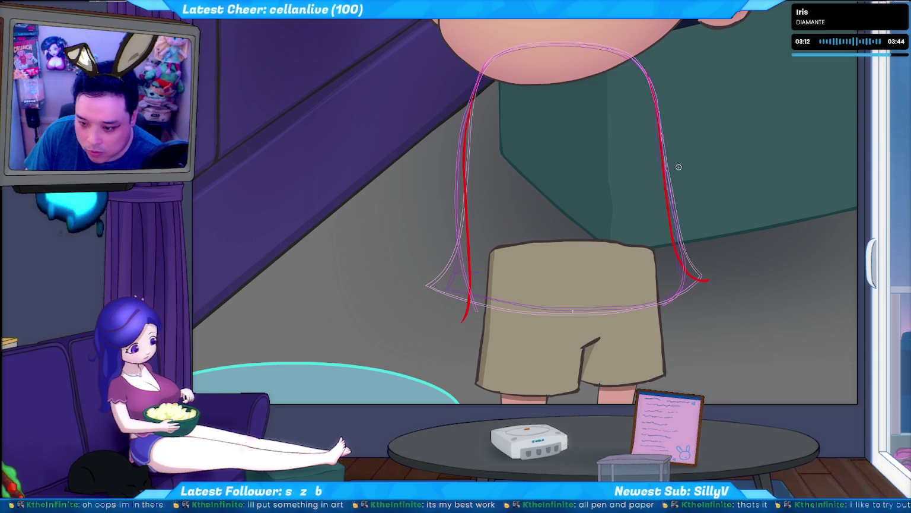
Step: Compare strands across neighbouring frames, then erase the right strand's lower end
key("Right")
key("Right")
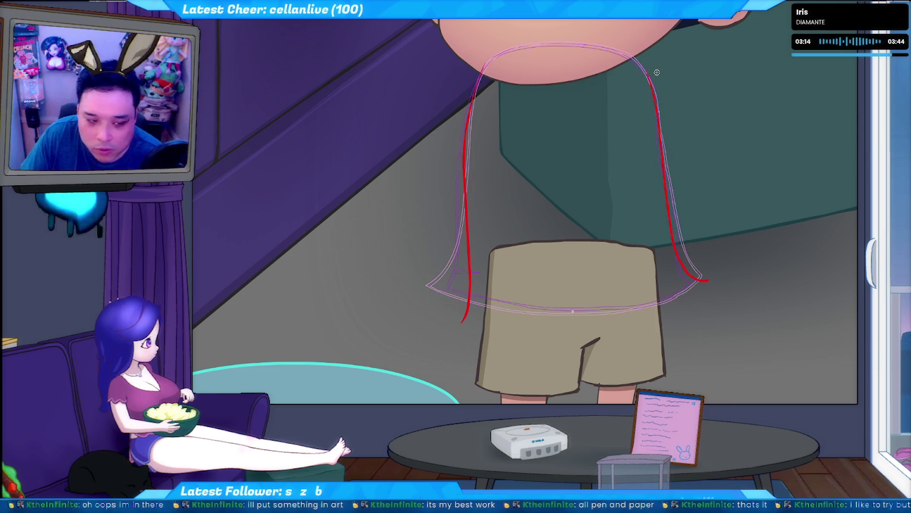
key("Right")
key("Right")
key("Left")
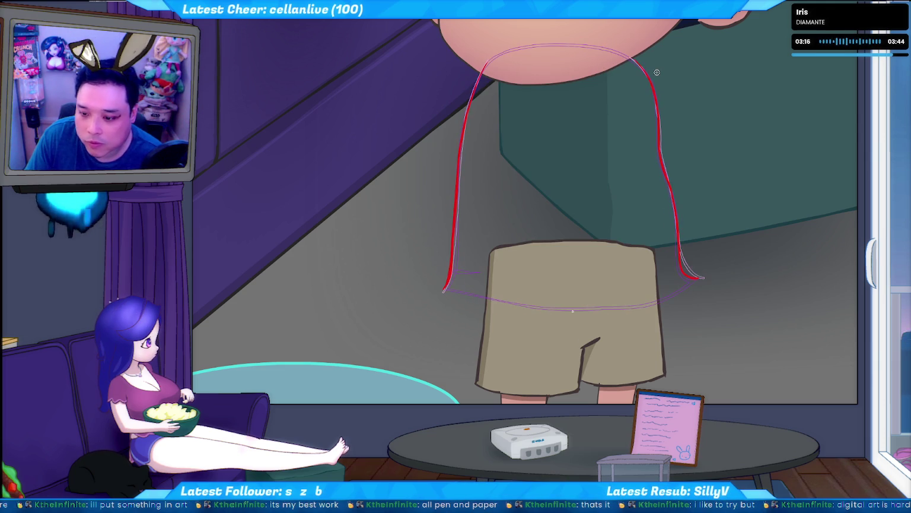
key("Right")
key("Right")
key("Right")
key("Right")
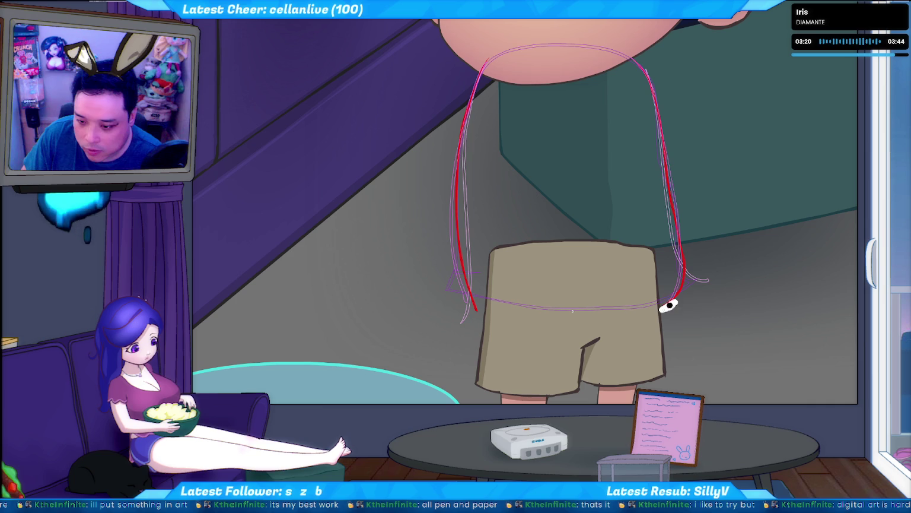
key("Right")
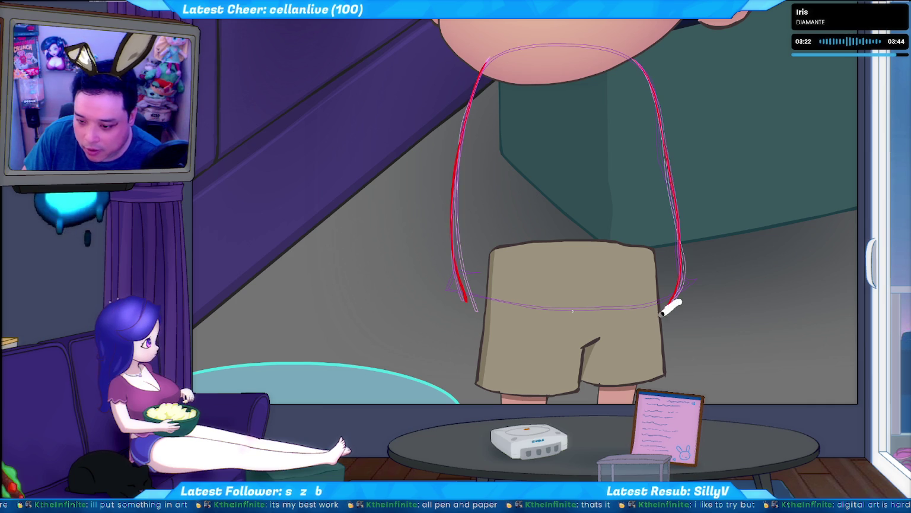
key("Right")
key("Right")
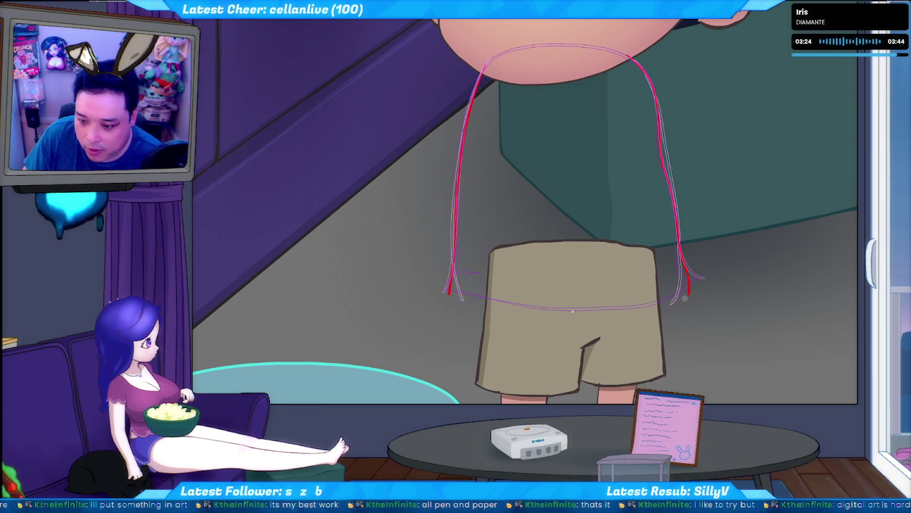
key("Right")
left_click_drag(677, 249, 667, 306)
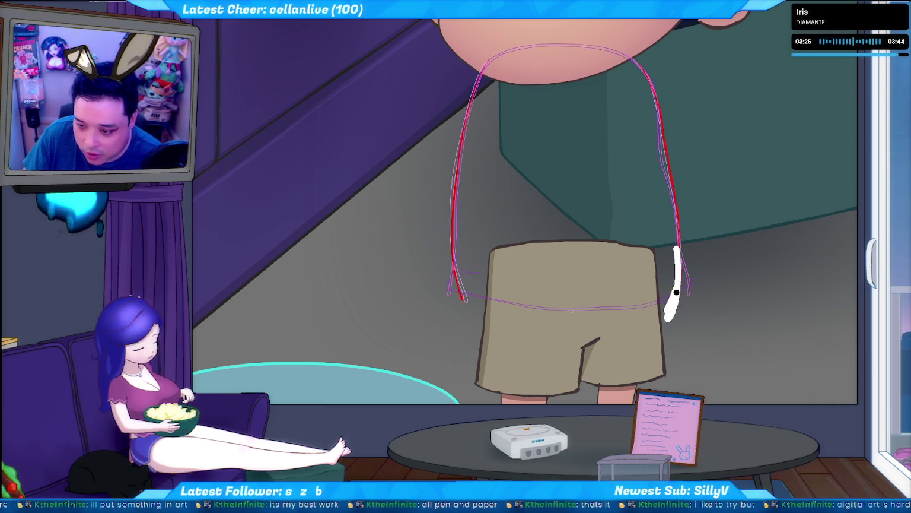
left_click_drag(676, 234, 680, 295)
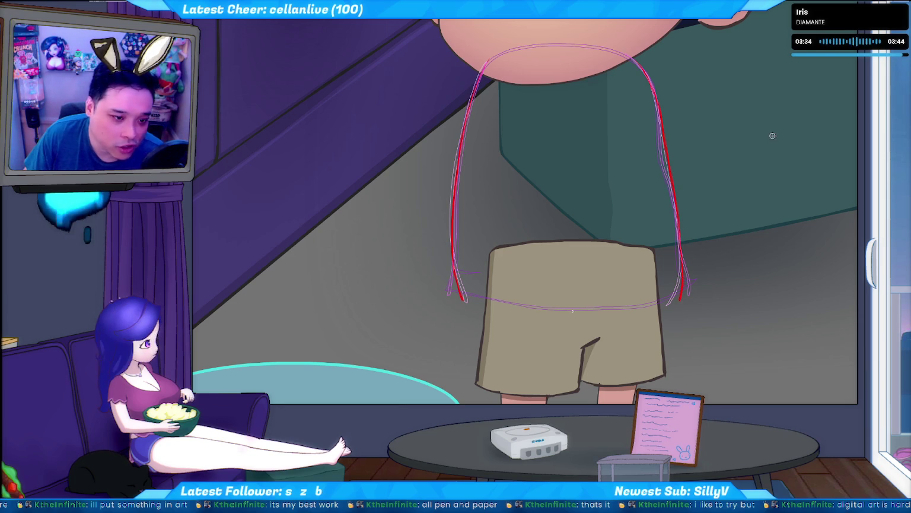
left_click_drag(416, 82, 252, 267)
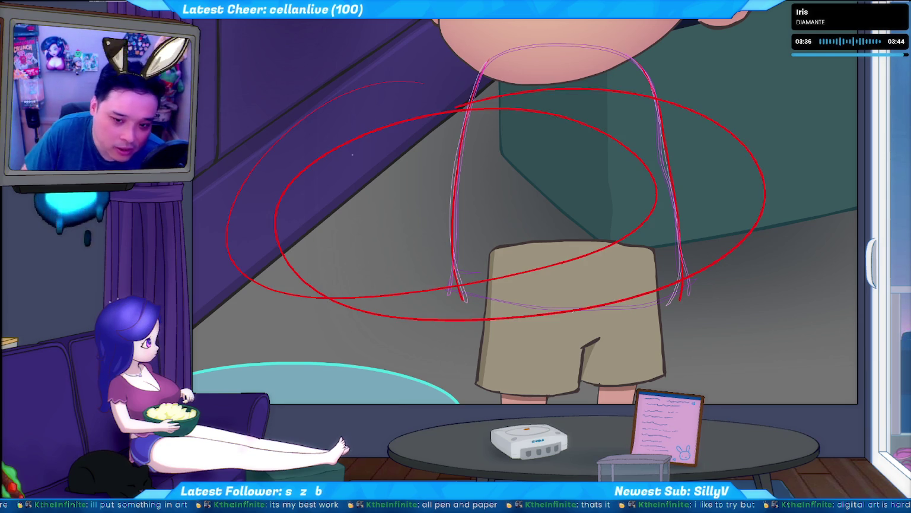
key("ctrl+z")
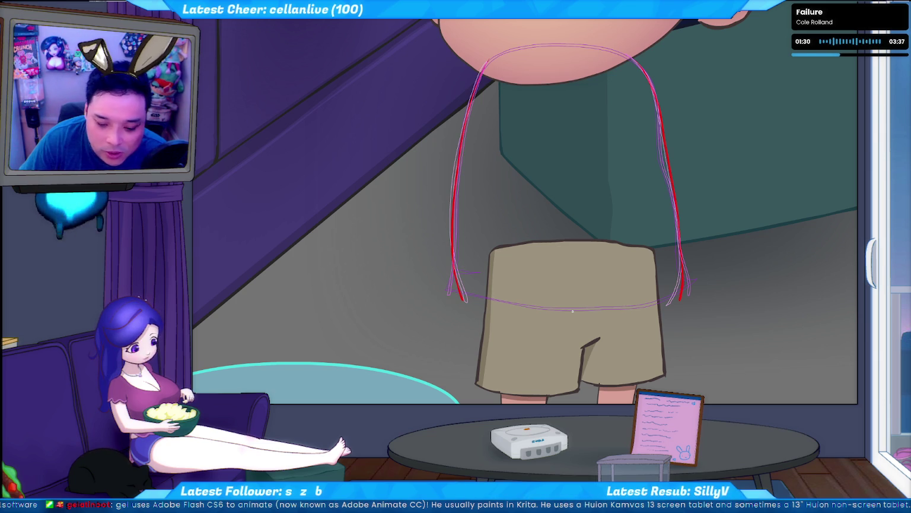
key("alt+Tab")
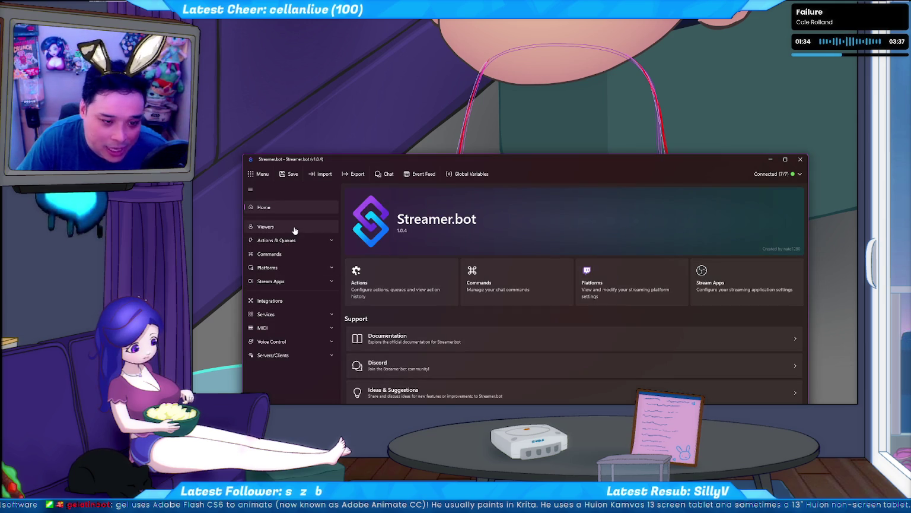
Step: Open the Actions list and test the filter box with 'so' and 'too', then clear it
left_click(288, 240)
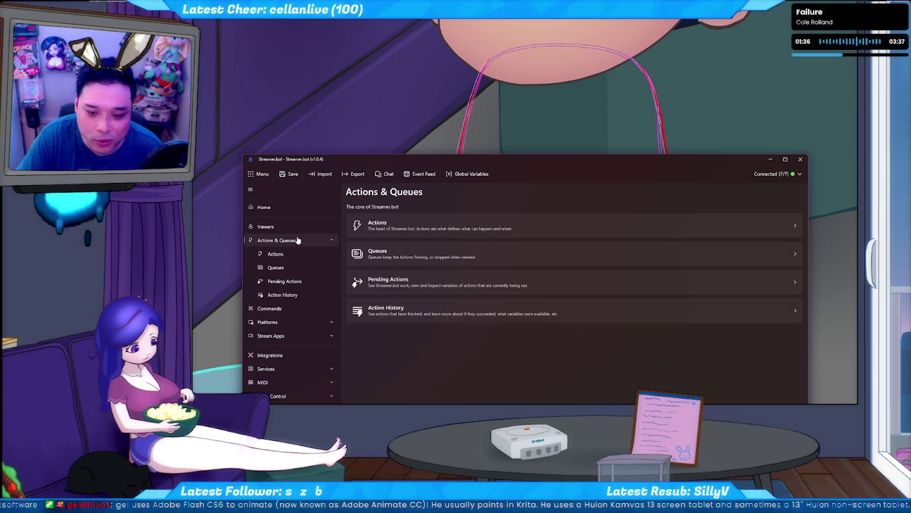
left_click(455, 228)
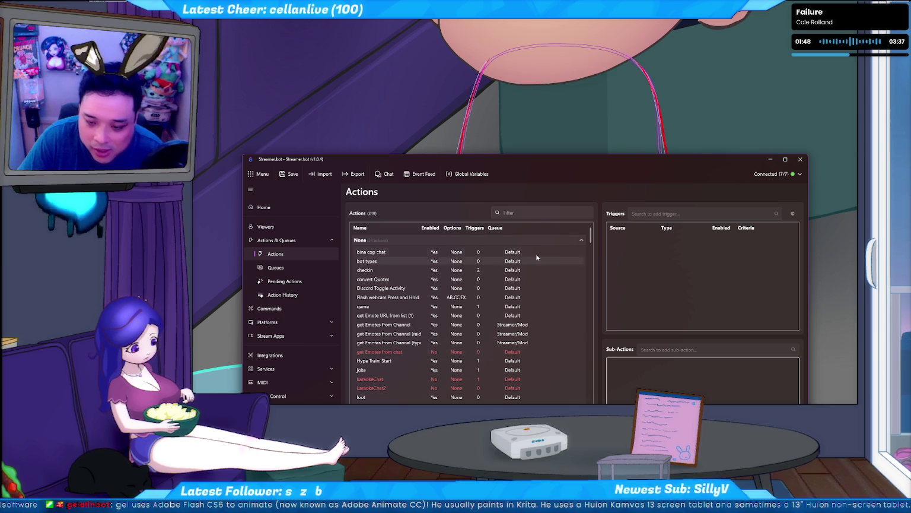
left_click(524, 213)
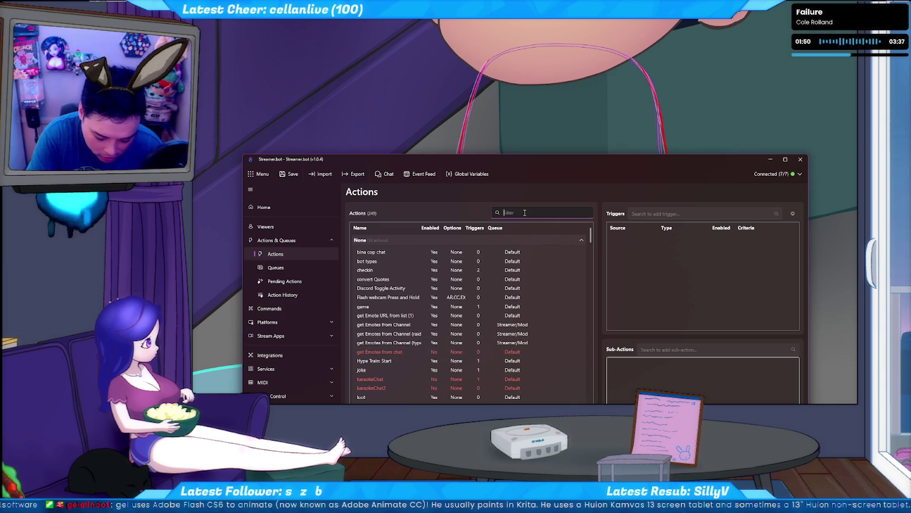
type("soft")
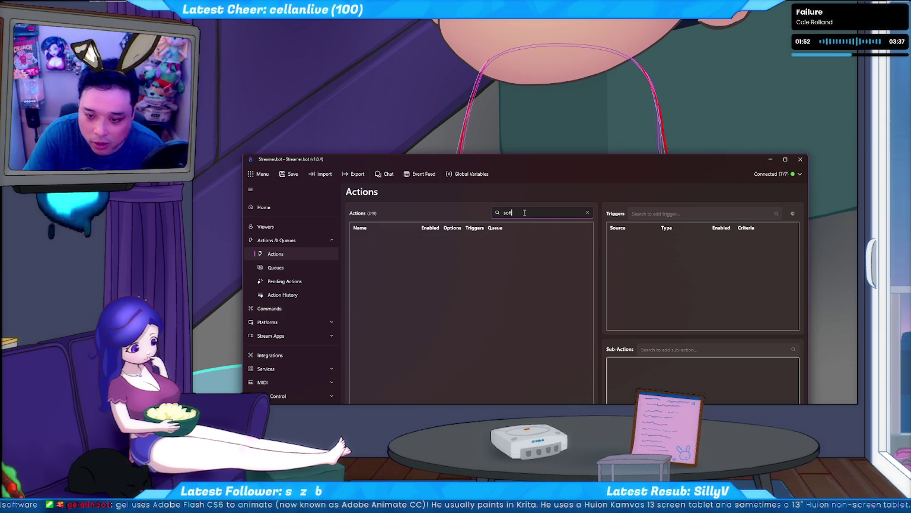
key("BackSpace")
key("BackSpace")
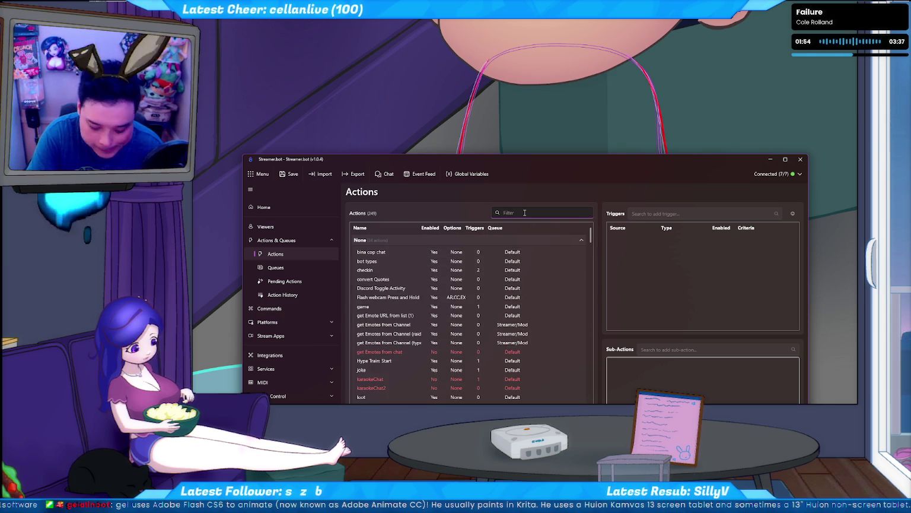
type("too")
key("BackSpace")
key("BackSpace")
key("BackSpace")
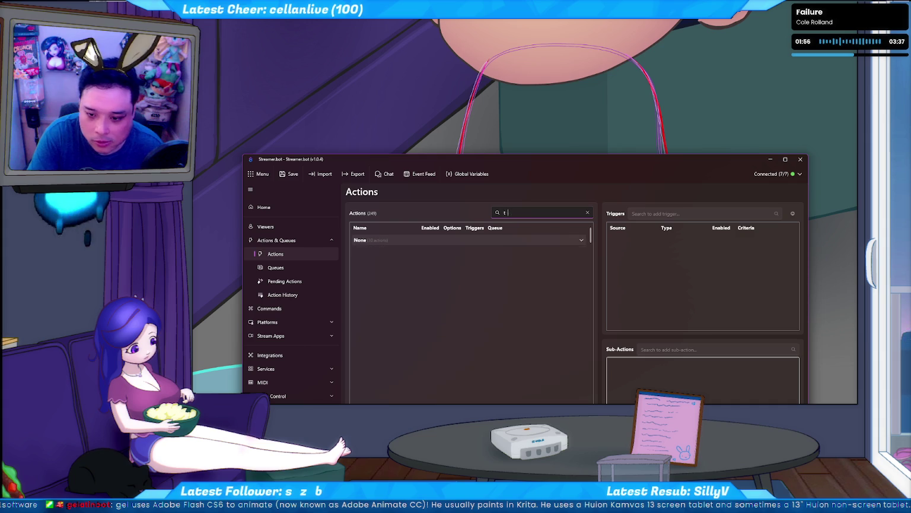
Step: Scroll down to the Chat Text group and select the program action
scroll(539, 340, "down", 5)
scroll(534, 322, "up", 5)
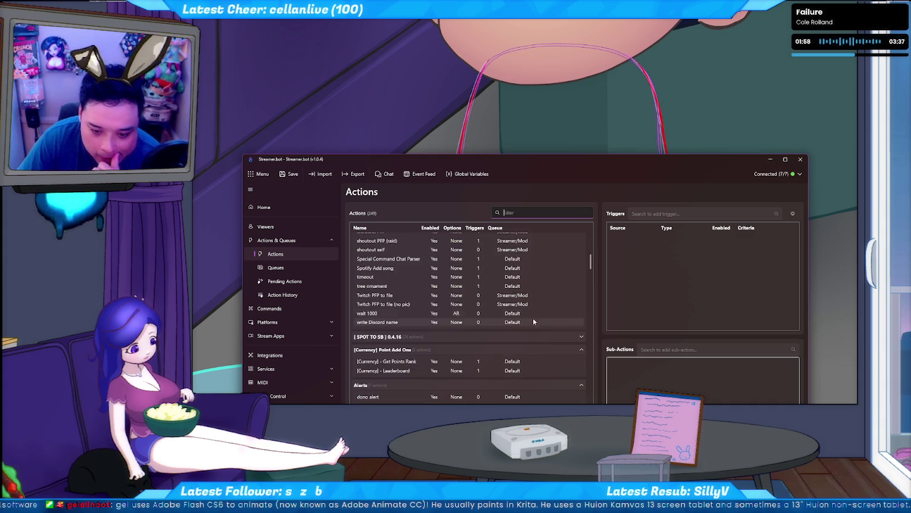
scroll(531, 315, "up", 5)
scroll(528, 308, "up", 5)
scroll(528, 307, "down", 5)
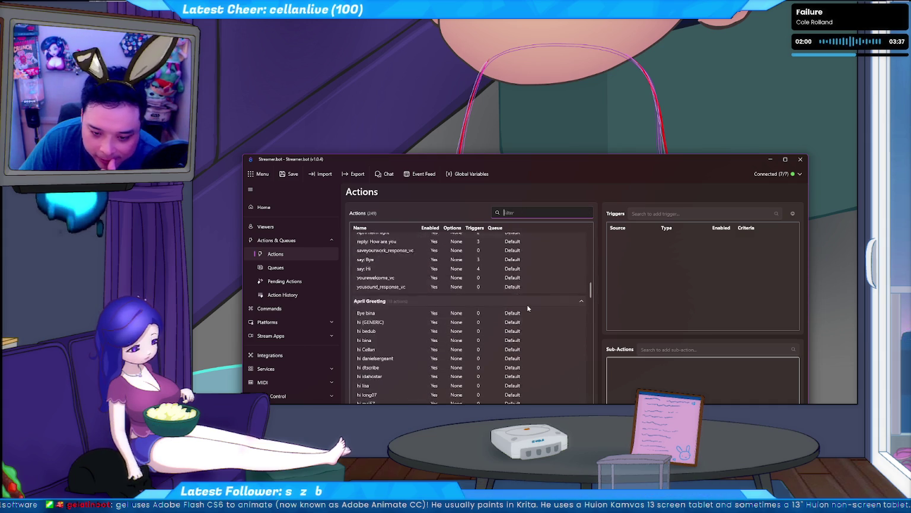
scroll(527, 305, "down", 3)
scroll(526, 305, "down", 5)
scroll(523, 305, "down", 3)
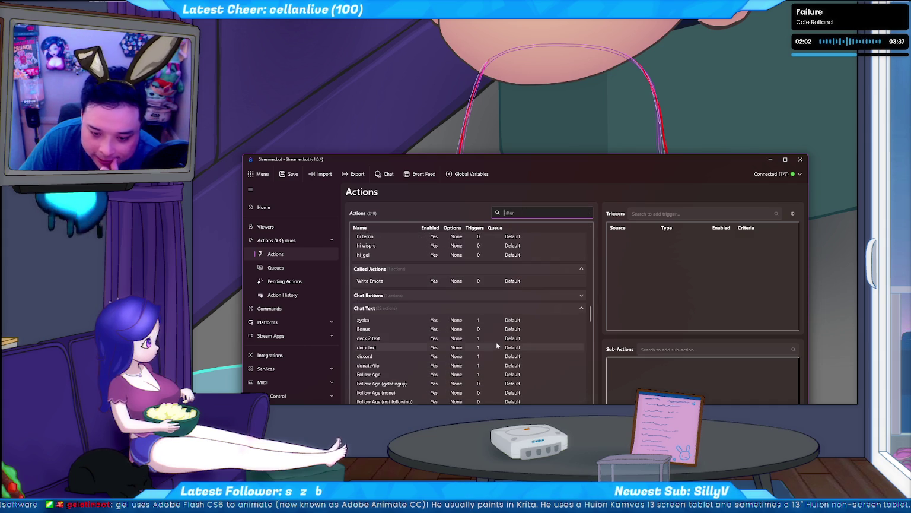
scroll(410, 341, "down", 1)
scroll(404, 341, "down", 1)
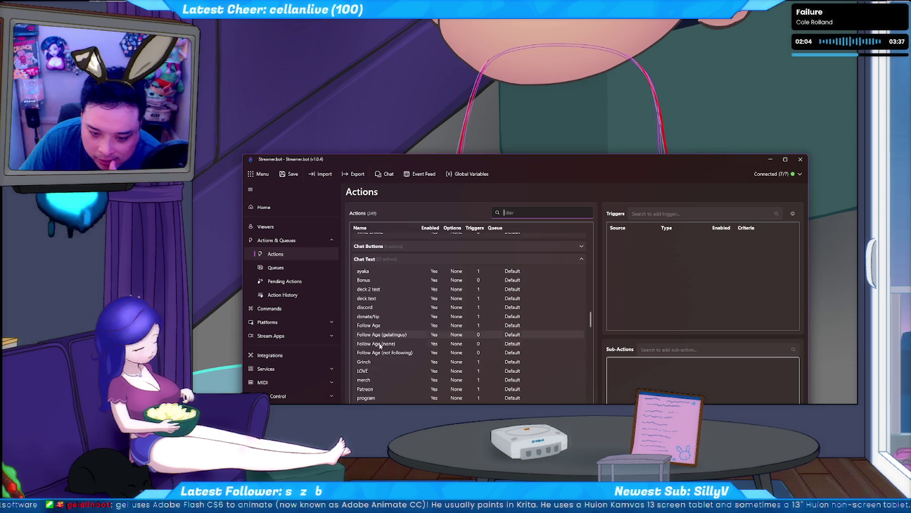
scroll(374, 350, "down", 1)
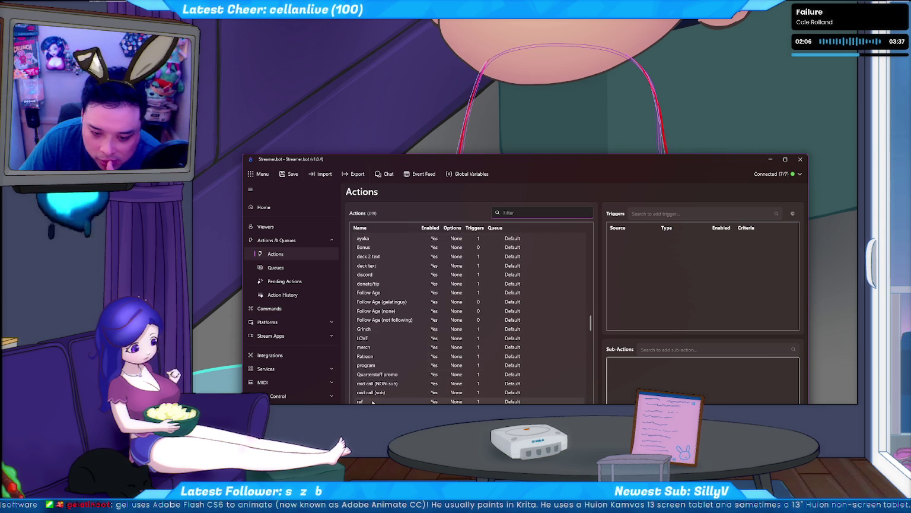
left_click(384, 365)
Step: In the program message, replace Huion with XP-Pen and move the Huion Kamvas 13 phrase after 'and sometimes a'
double_click(683, 363)
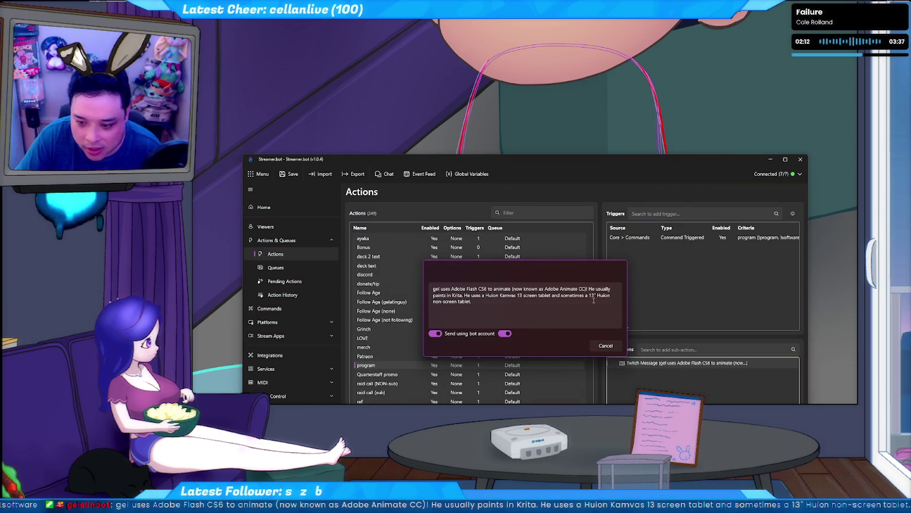
double_click(434, 311)
left_click(601, 300)
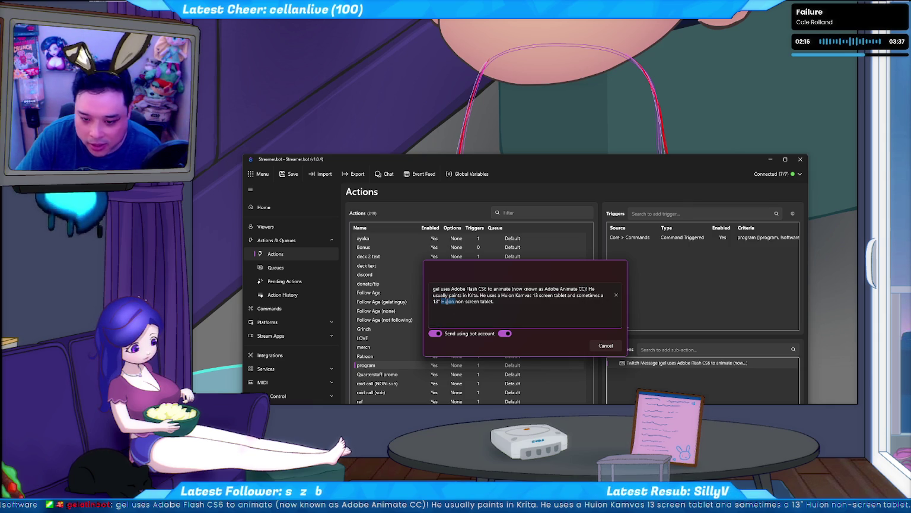
double_click(447, 302)
type("XP")
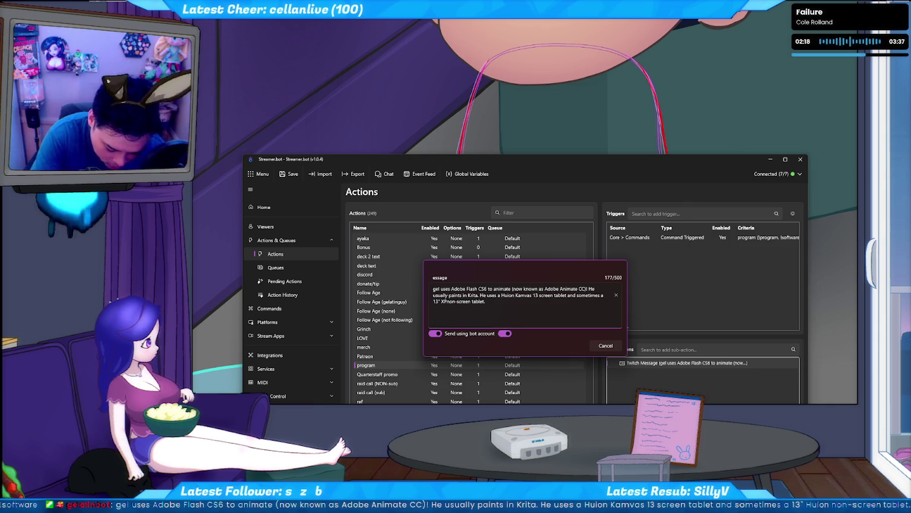
type("-Pen")
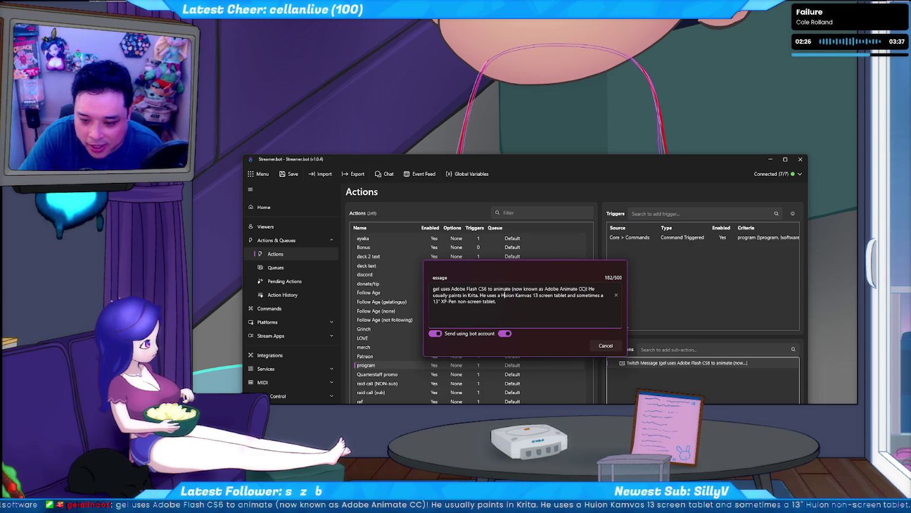
left_click_drag(554, 295, 591, 295)
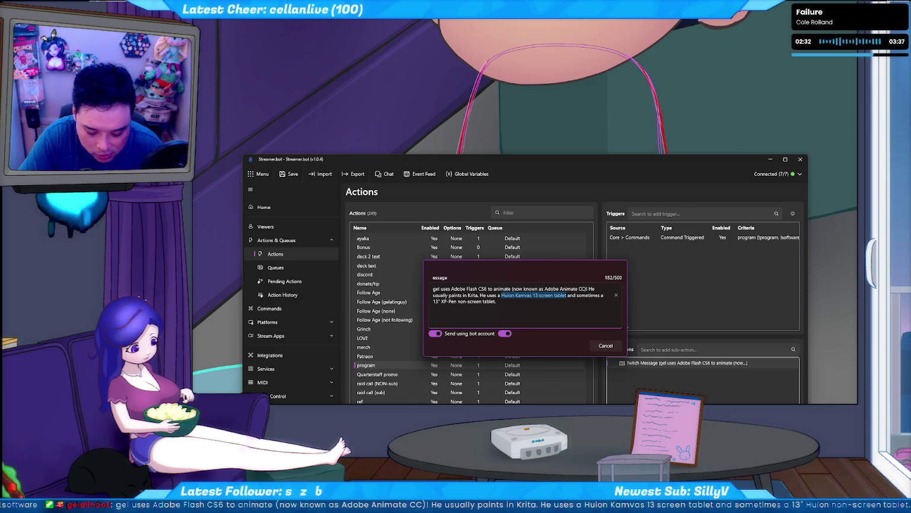
key("BackSpace")
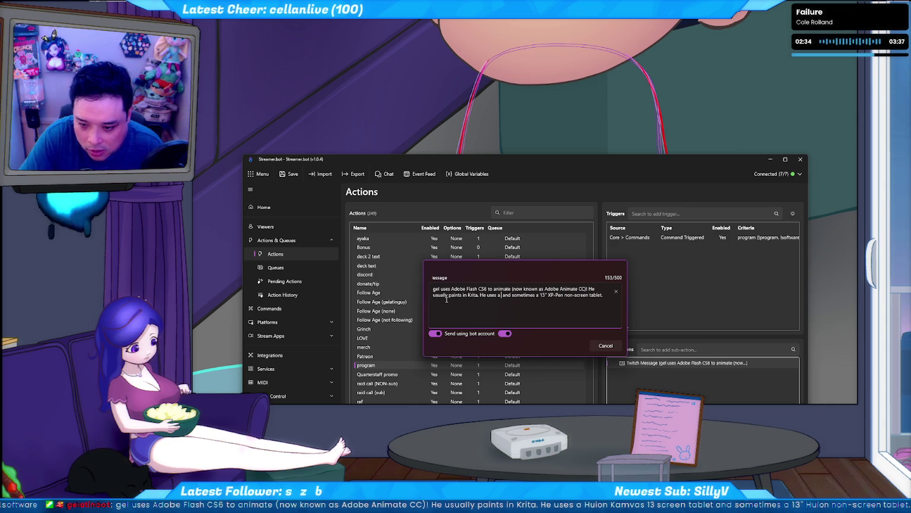
type("Huion Kamvas 13 screen tablet")
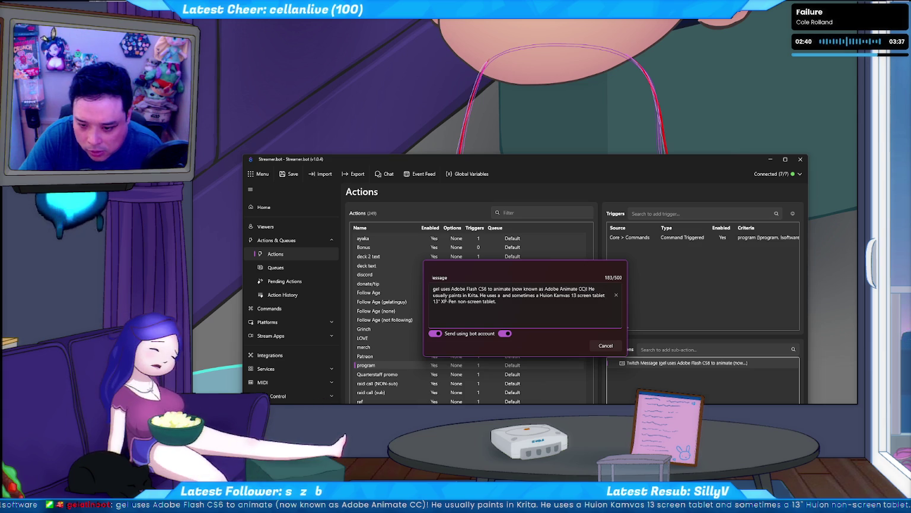
Step: Retype the other phrase as '13" XP-Pen non-screen tablet,' and save the message
key("ctrl+shift+Right")
key("ctrl+shift+Right")
key("ctrl+shift+Right")
key("ctrl+shift+Right")
key("Delete")
key("BackSpace")
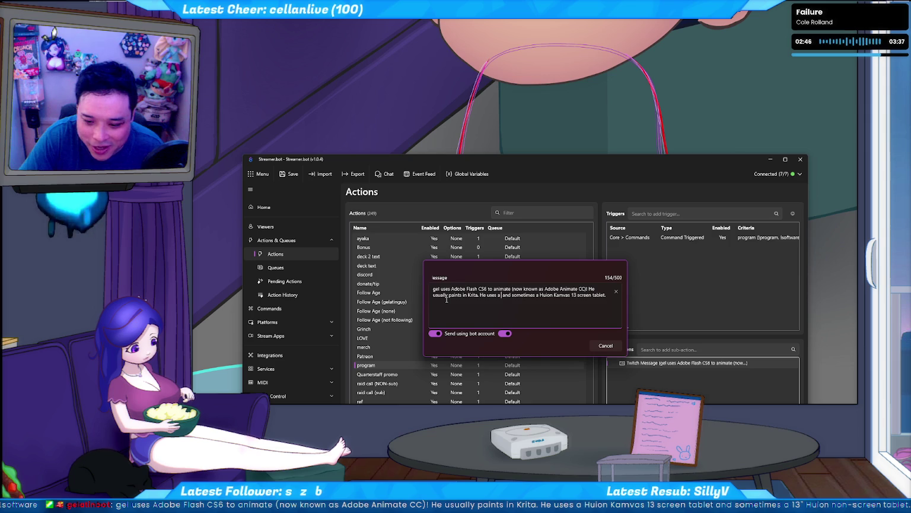
type("13\" XP-Pen non-screen tablet")
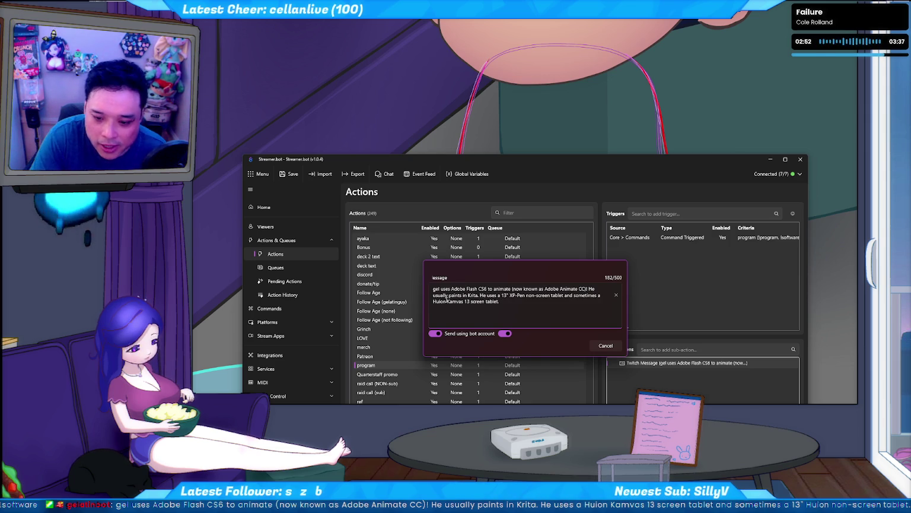
type(",")
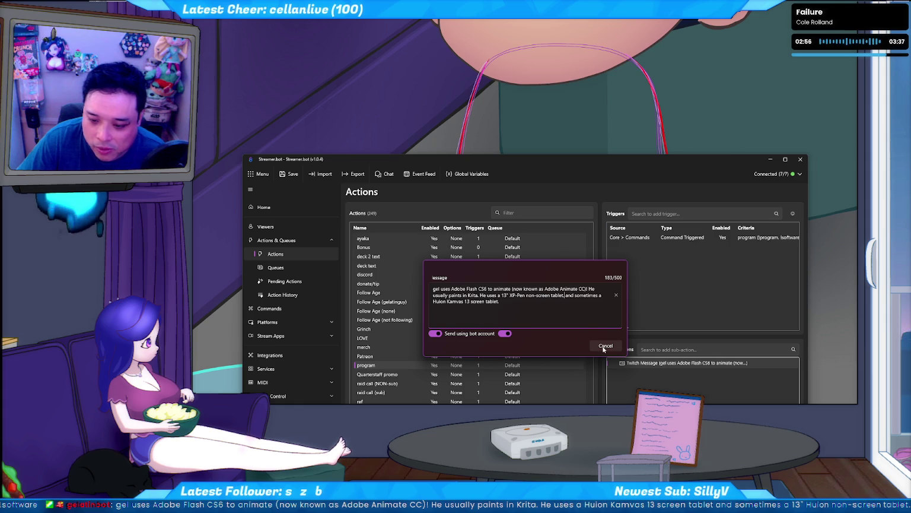
left_click(567, 347)
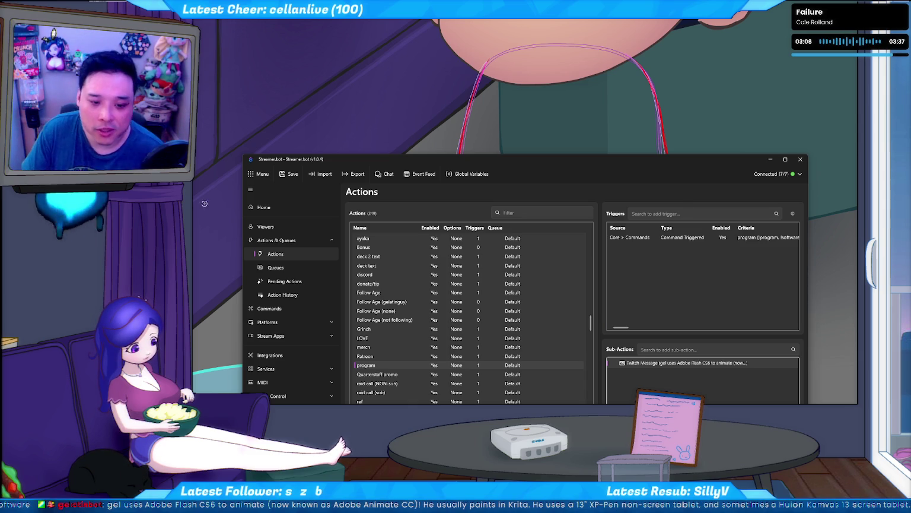
key("alt+Tab")
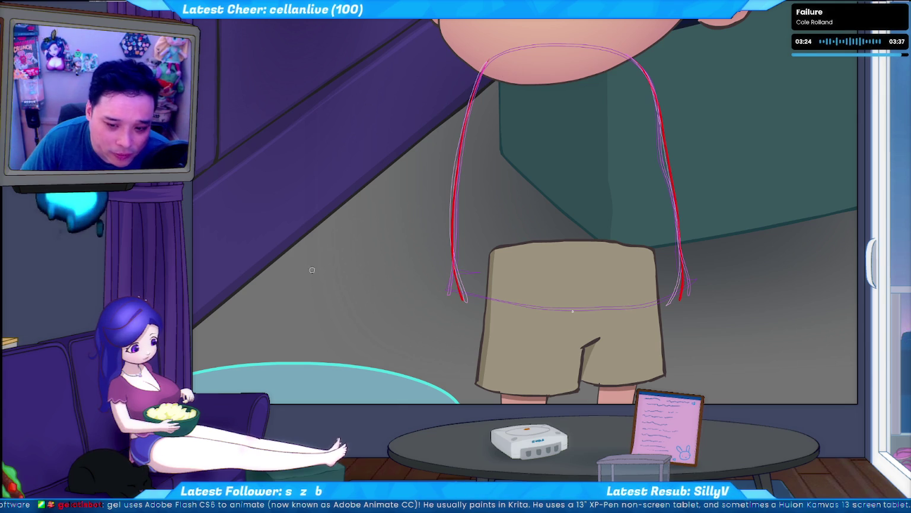
Step: Try repeated long red curves left of the figure and along the shorts' edge, undoing each
left_click_drag(322, 271, 402, 176)
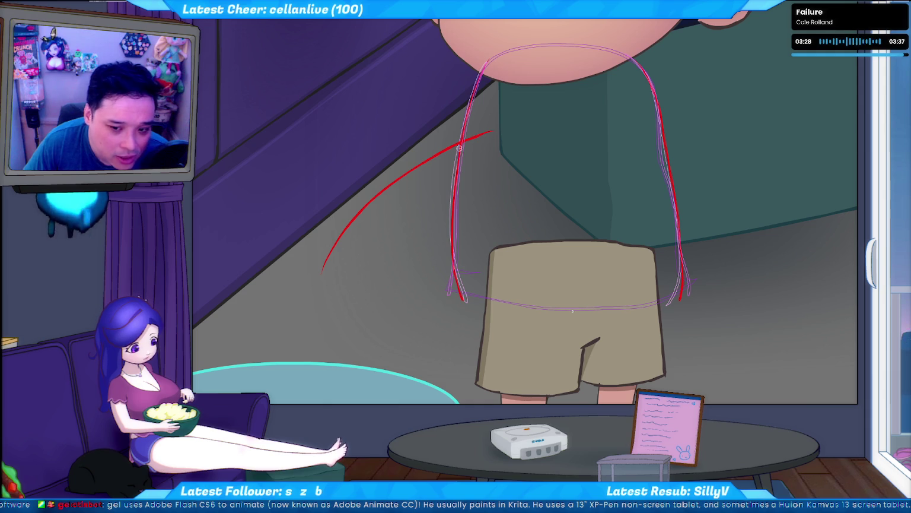
key("ctrl+z")
left_click_drag(329, 300, 338, 283)
key("ctrl+z")
mouse_move(330, 315)
left_mouse_down()
mouse_move(490, 128)
mouse_move(462, 137)
left_mouse_up()
key("ctrl+z")
key("ctrl+z")
left_click_drag(335, 285, 492, 139)
key("ctrl+z")
left_click_drag(330, 310, 499, 124)
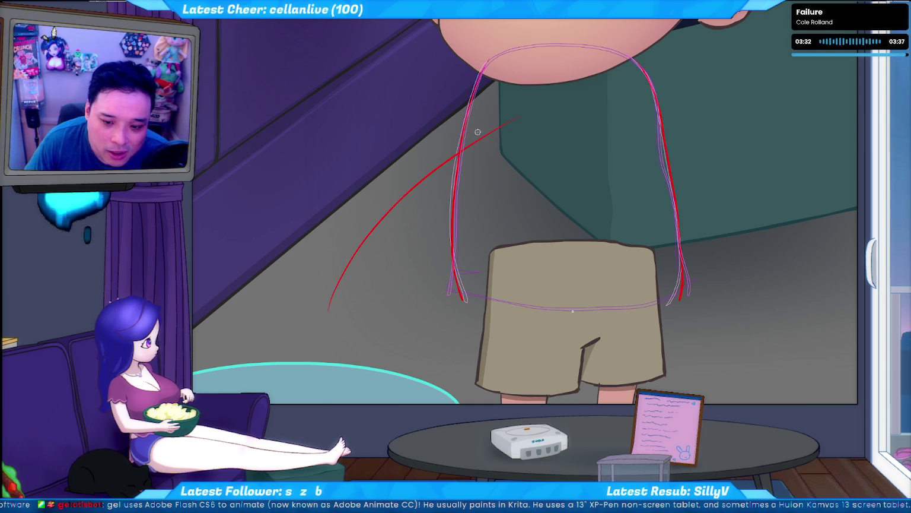
key("ctrl+z")
mouse_move(326, 317)
left_mouse_down()
mouse_move(463, 131)
mouse_move(458, 151)
left_mouse_up()
key("ctrl+z")
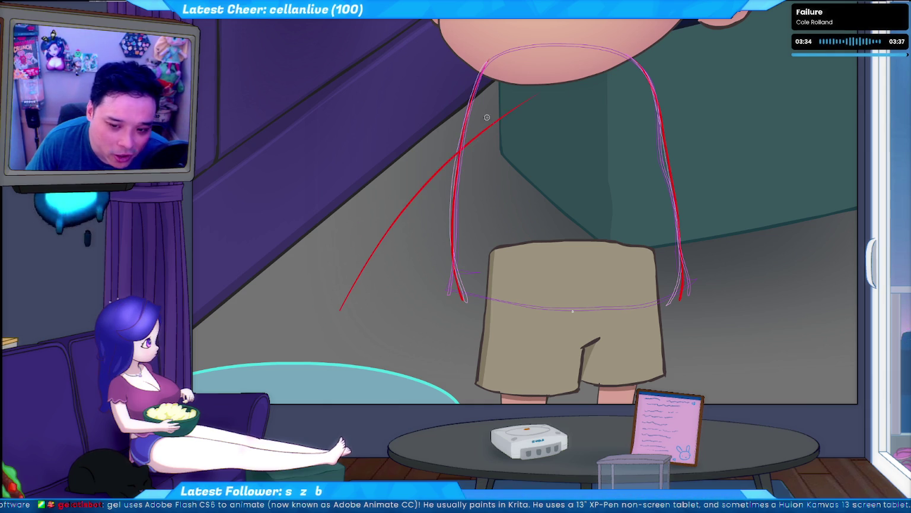
key("ctrl+z")
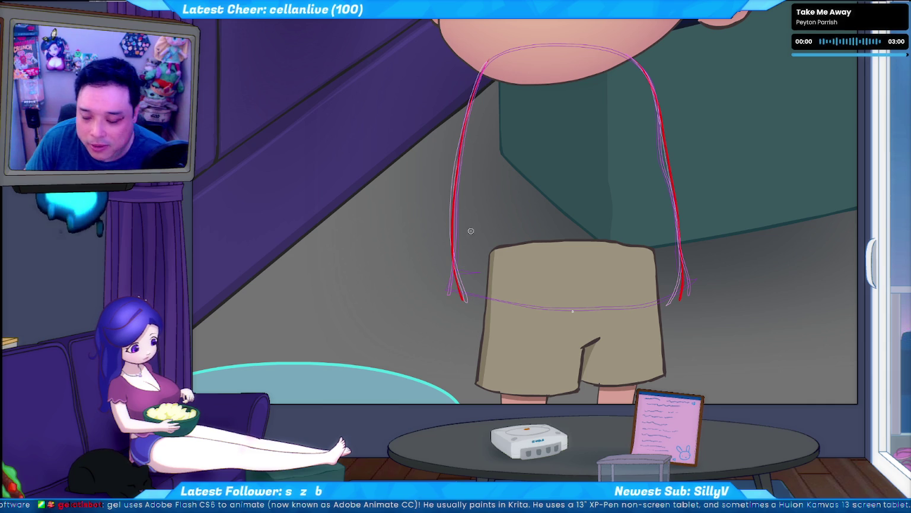
left_click_drag(489, 293, 488, 312)
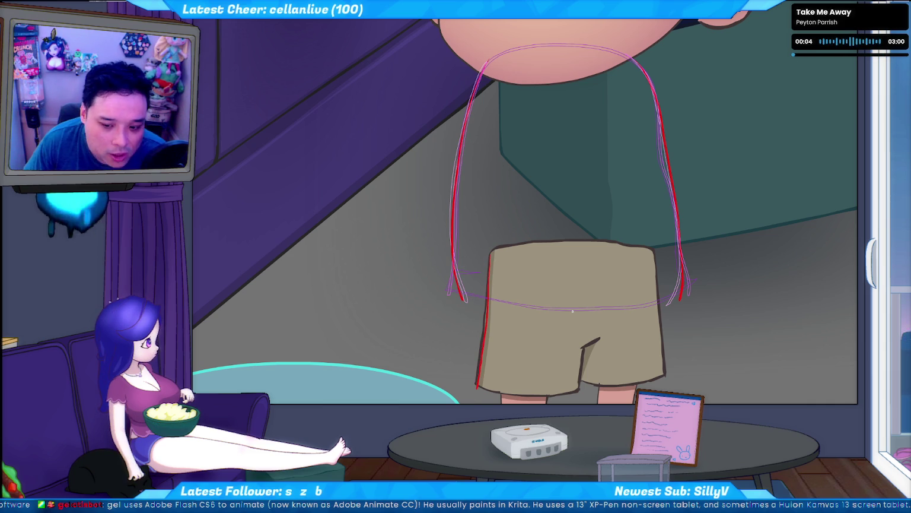
key("ctrl+z")
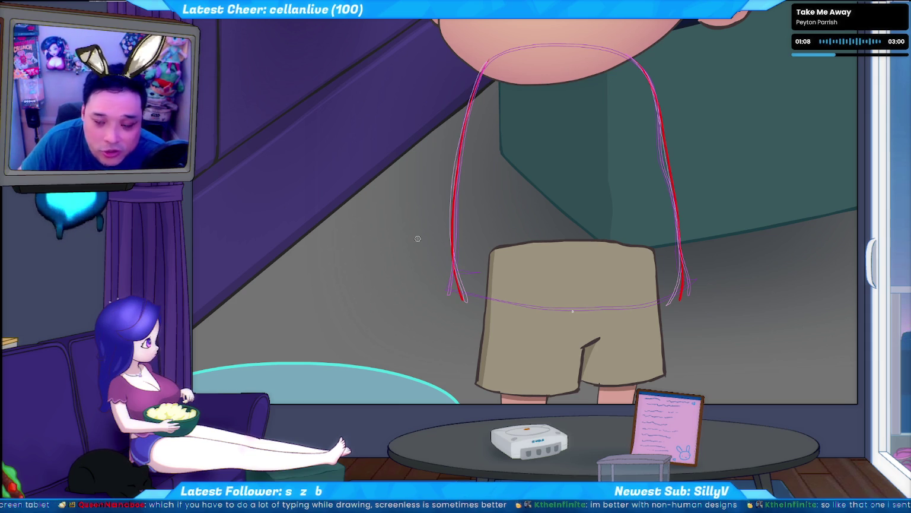
Step: Redraw both shirt sides as flared red strokes down to the shorts, with pink lines alongside
left_click_drag(485, 61, 465, 300)
left_click_drag(649, 77, 670, 302)
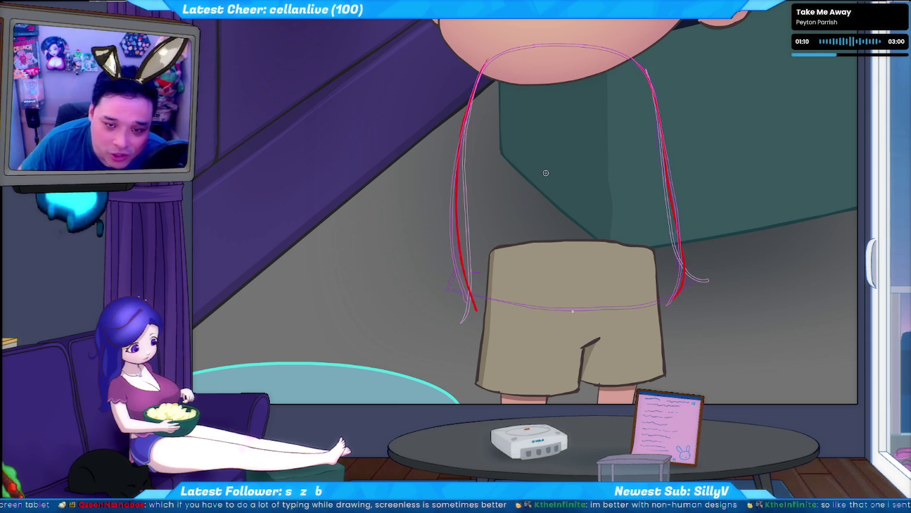
left_click_drag(485, 64, 445, 288)
left_click_drag(652, 65, 697, 276)
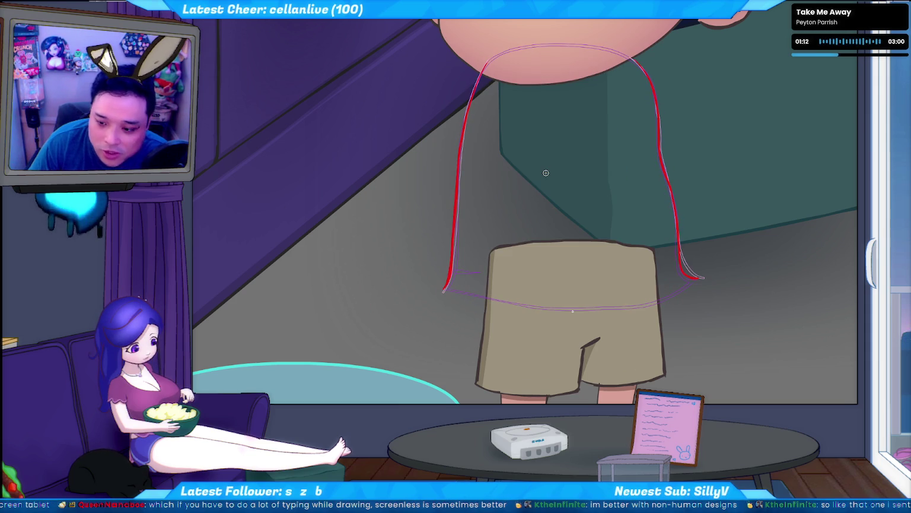
left_click_drag(486, 61, 474, 309)
mouse_move(650, 62)
left_mouse_down()
mouse_move(673, 297)
mouse_move(688, 236)
left_mouse_up()
key("ctrl+z")
key("ctrl+z")
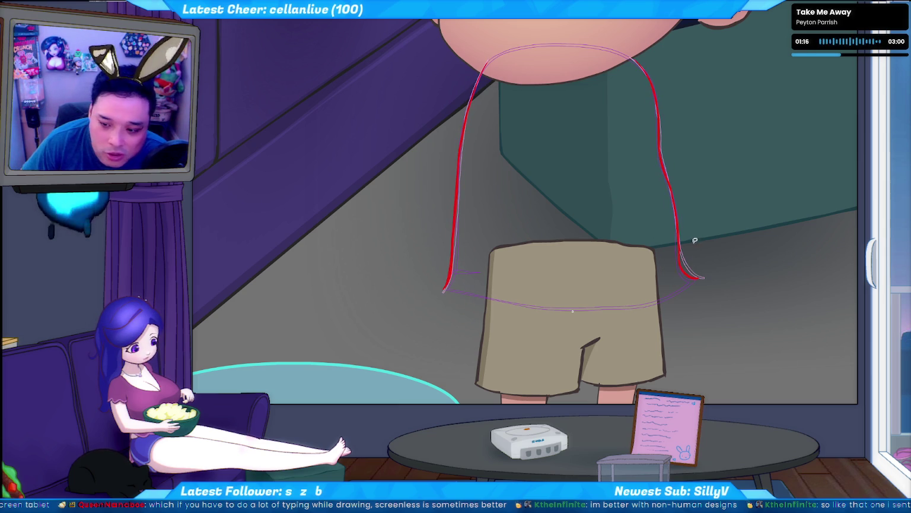
key("ctrl+z")
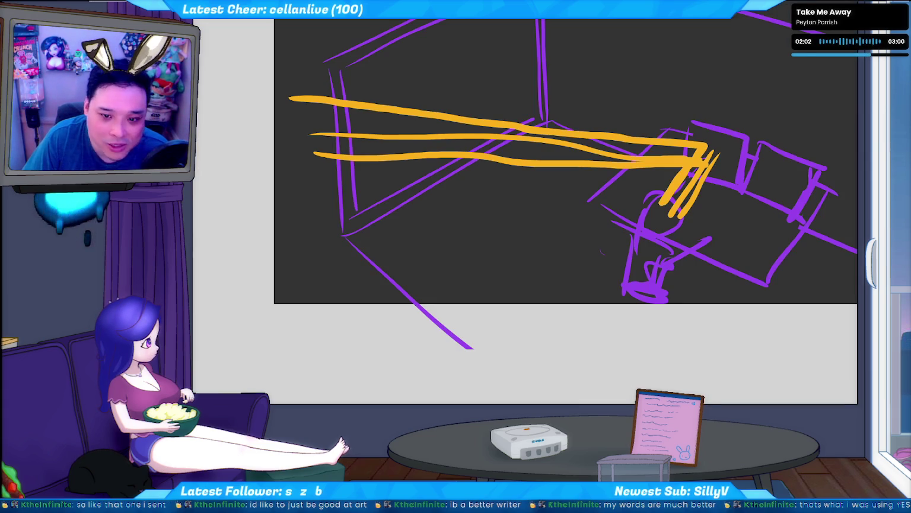
Step: Practise a long red vertical line in blank space, discarding curved and zigzag attempts
mouse_move(420, 267)
left_mouse_down()
mouse_move(565, 155)
mouse_move(665, 214)
mouse_move(667, 329)
left_mouse_up()
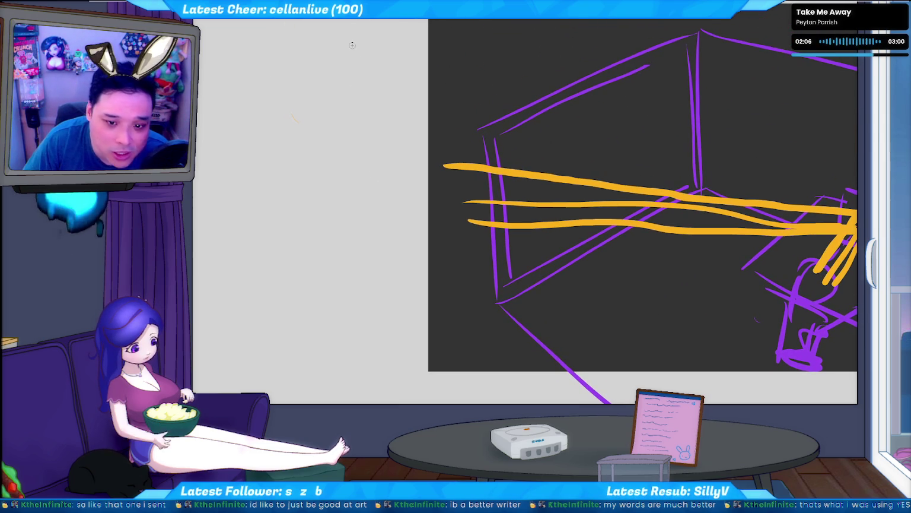
left_click_drag(349, 101, 360, 264)
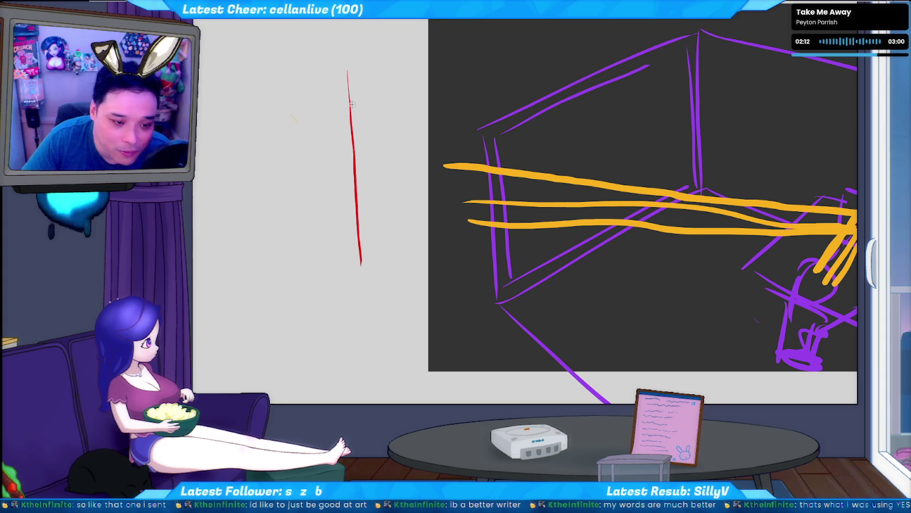
key("ctrl+z")
left_click_drag(367, 107, 359, 330)
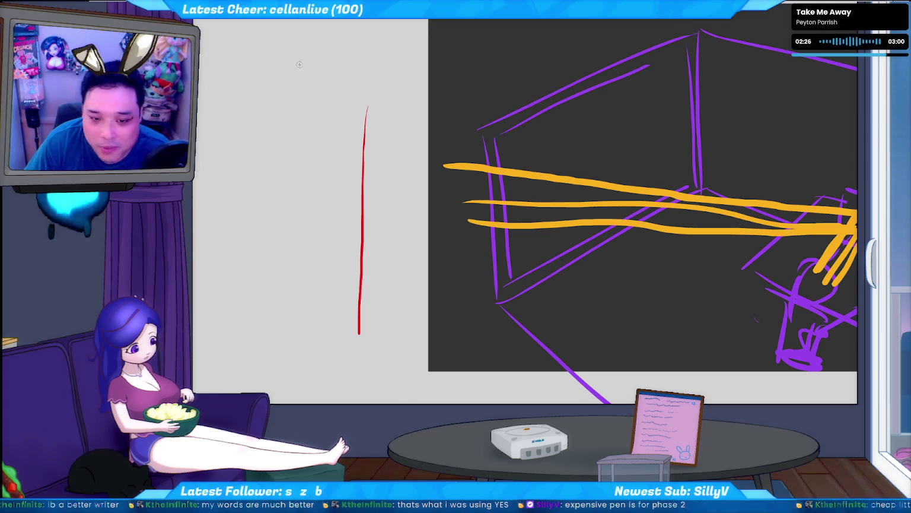
left_click_drag(290, 86, 274, 139)
key("ctrl+z")
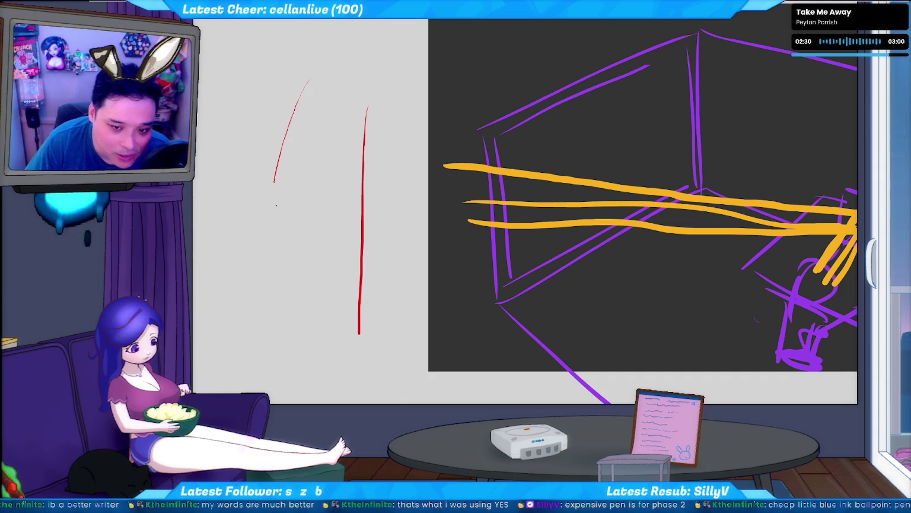
left_click_drag(289, 124, 389, 273)
key("ctrl+z")
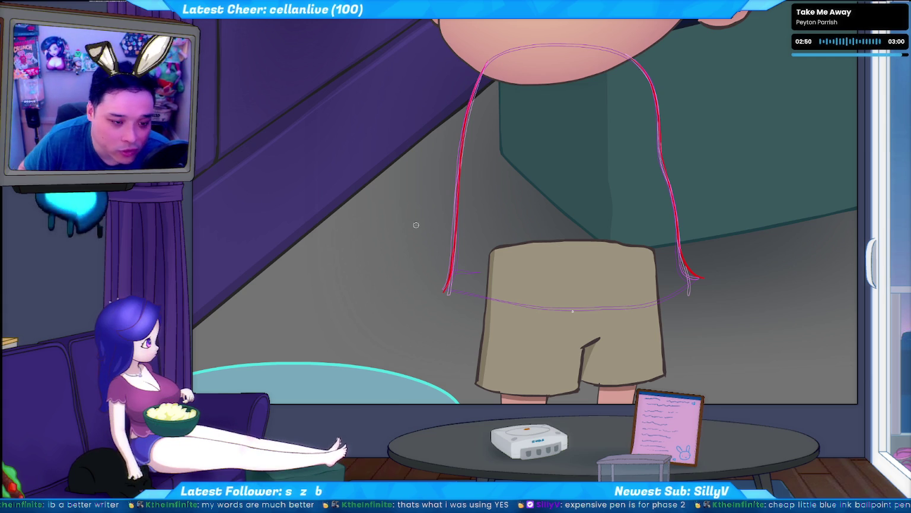
Step: Brush bold red shirt sides down to the shorts' top corners, undoing a stray faint stroke
left_click_drag(449, 271, 670, 236)
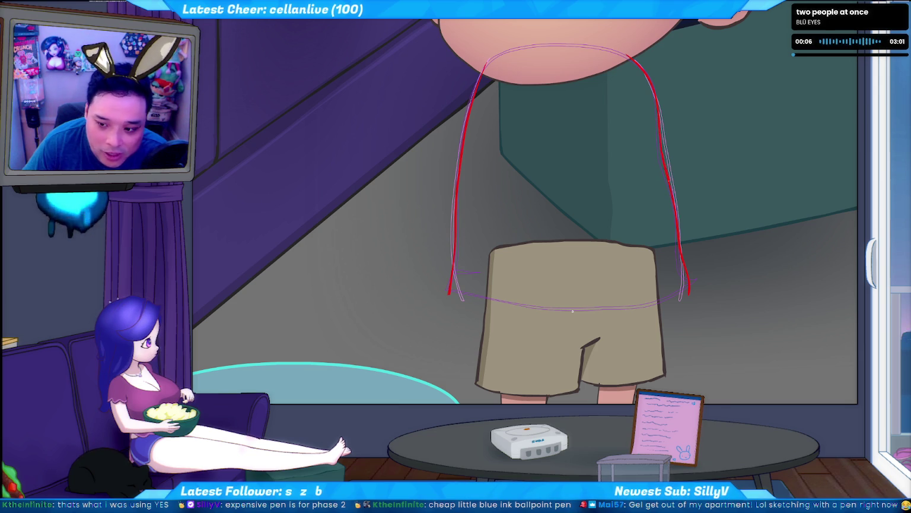
left_click_drag(674, 178, 671, 113)
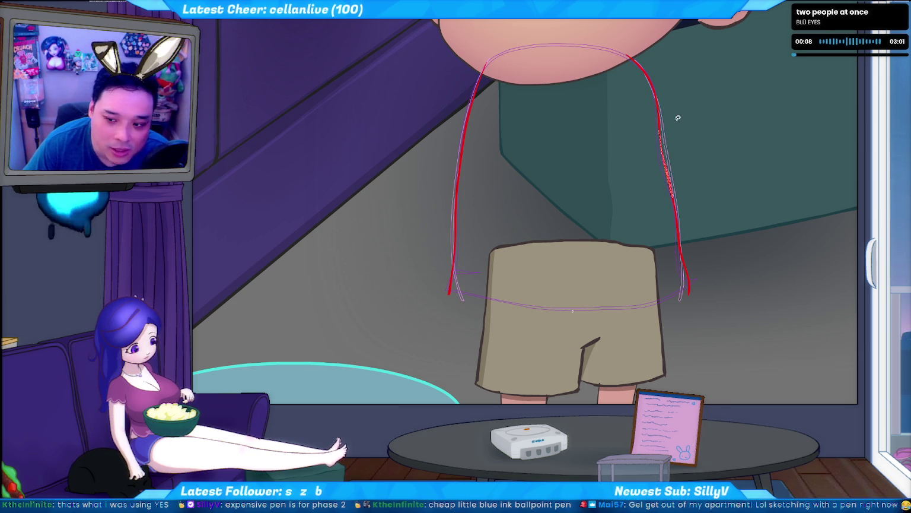
key("ctrl+z")
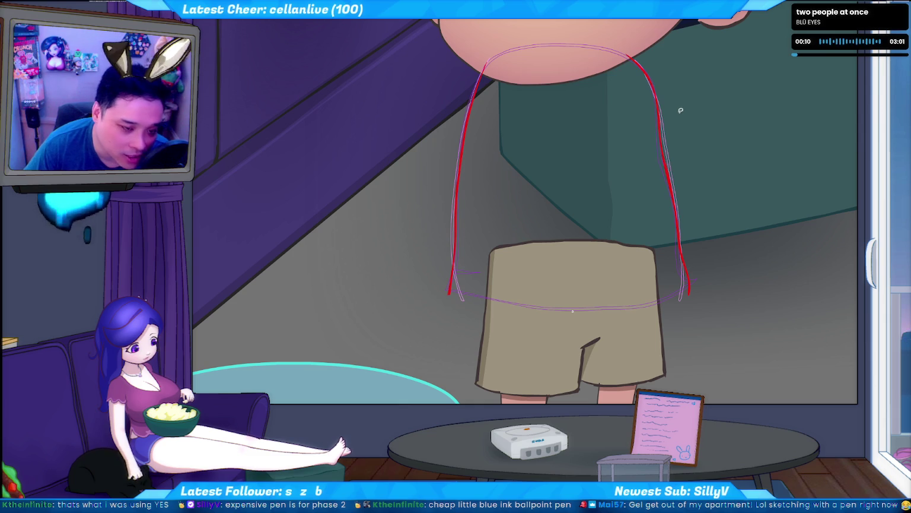